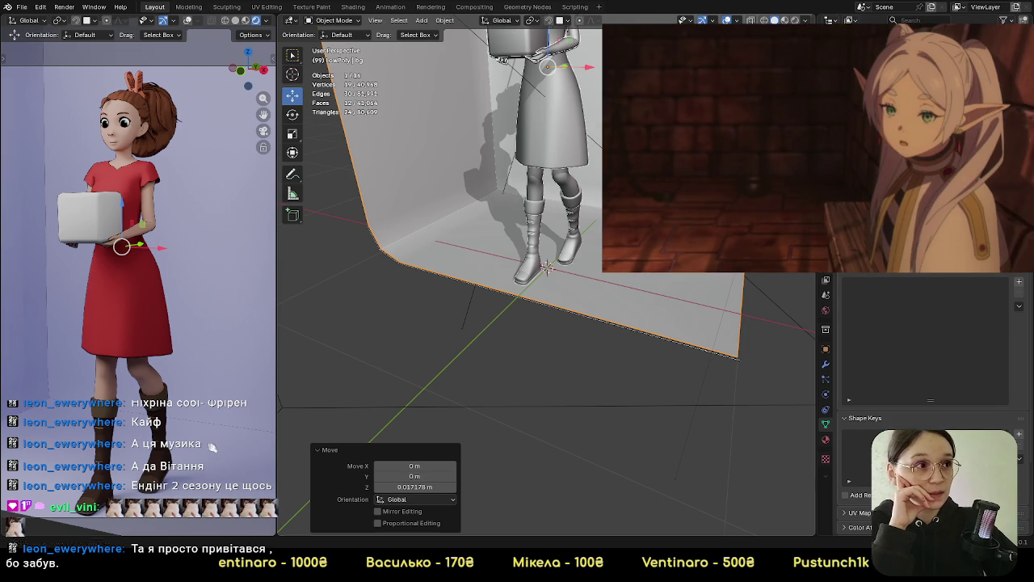
In Edit Mode, pull the backdrop's bend edge loop back about 0.11 m along Y
{"action": "left_click", "coordinate": [463, 254]}
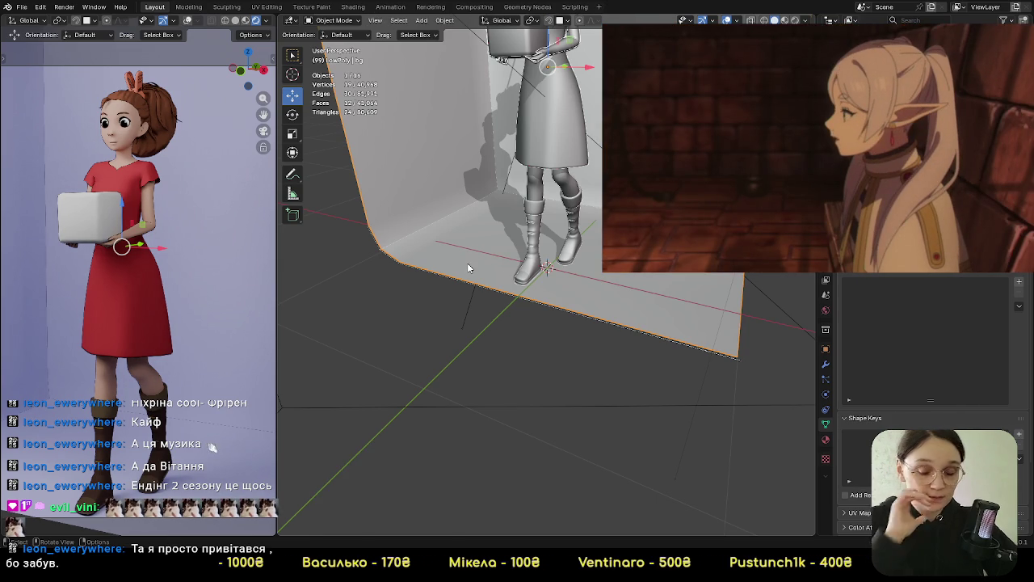
{"action": "key", "text": "Tab"}
{"action": "left_click", "coordinate": [464, 283], "text": "alt"}
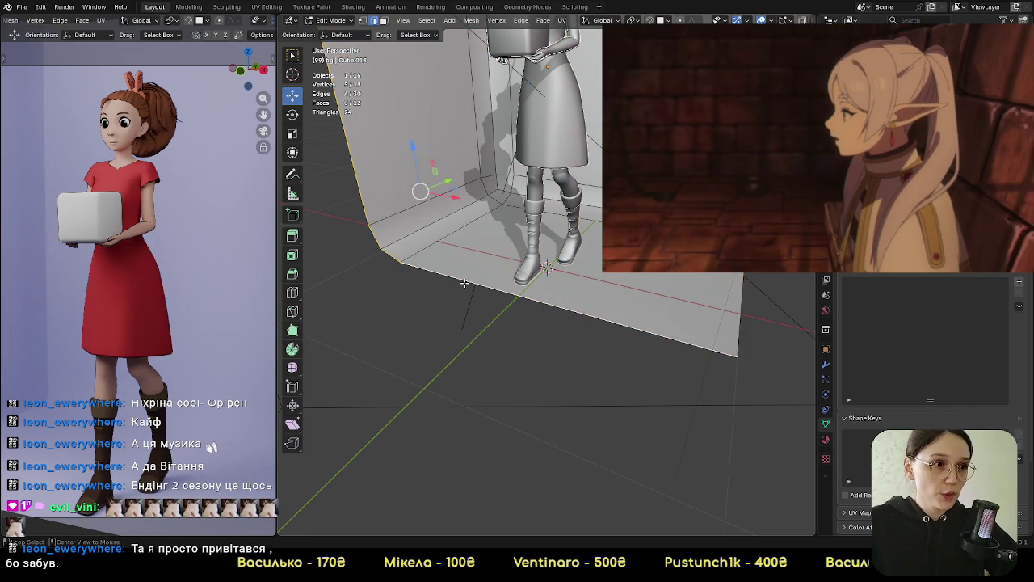
{"action": "left_click_drag", "start_coordinate": [450, 179], "coordinate": [424, 189]}
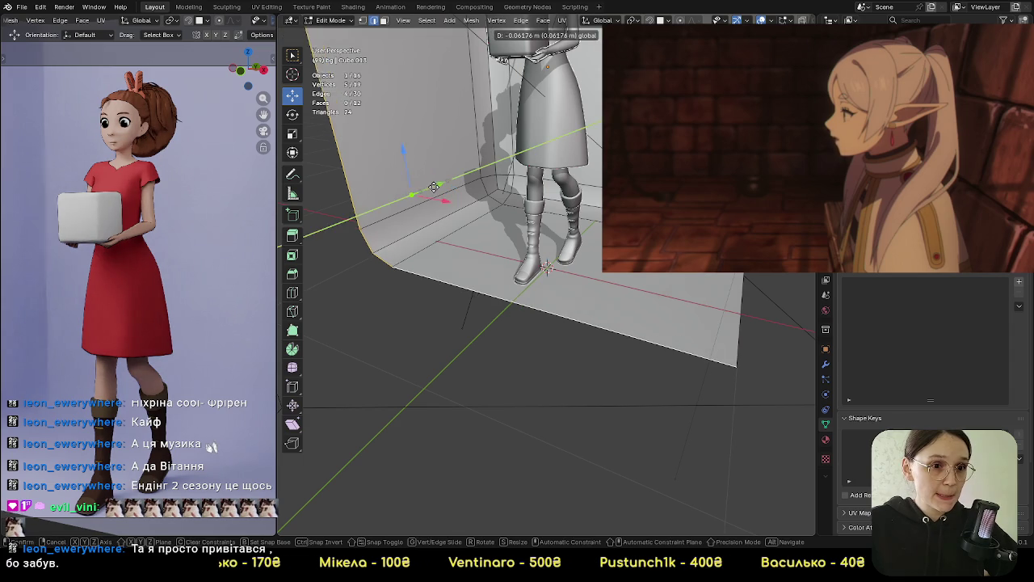
{"action": "middle_click_drag", "start_coordinate": [91, 377], "coordinate": [273, 307], "text": "shift"}
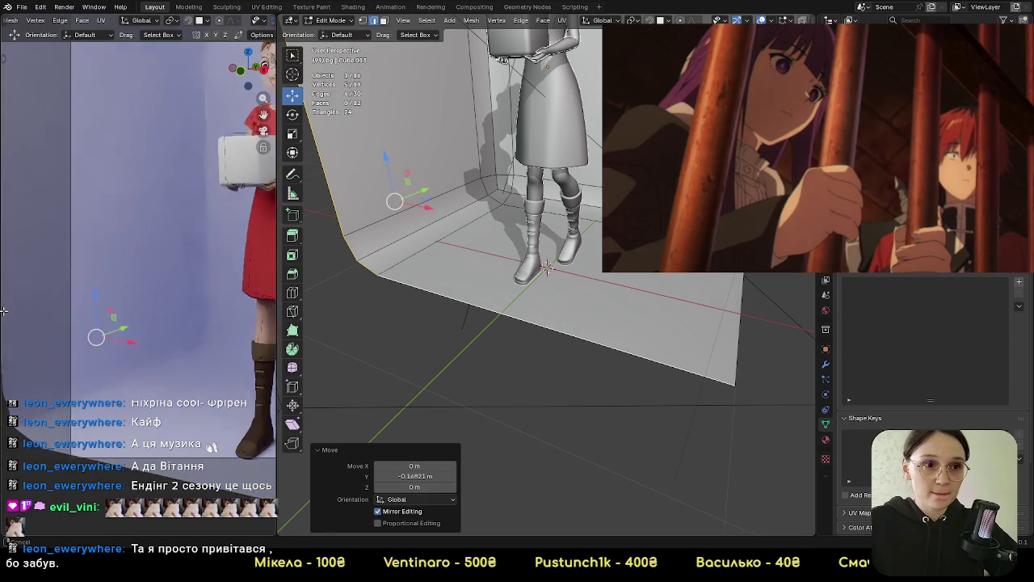
{"action": "left_click_drag", "start_coordinate": [424, 189], "coordinate": [404, 200]}
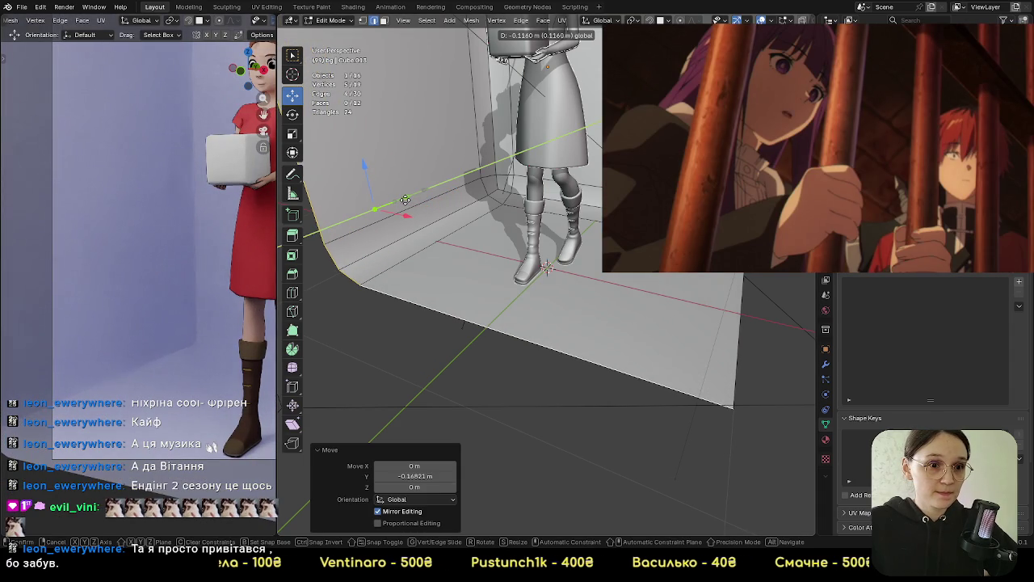
{"action": "left_click", "coordinate": [406, 200]}
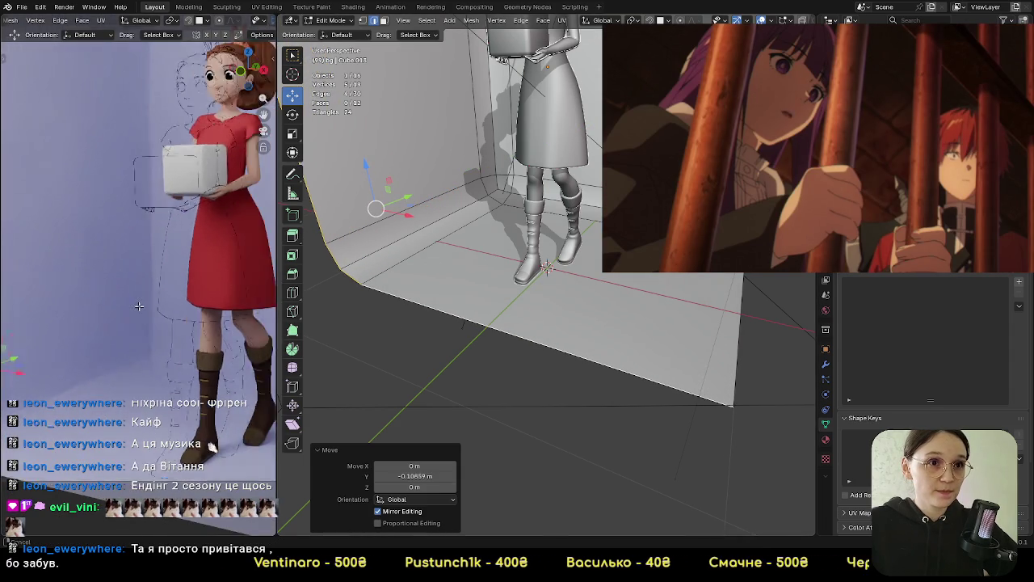
{"action": "middle_click_drag", "start_coordinate": [121, 323], "coordinate": [151, 329]}
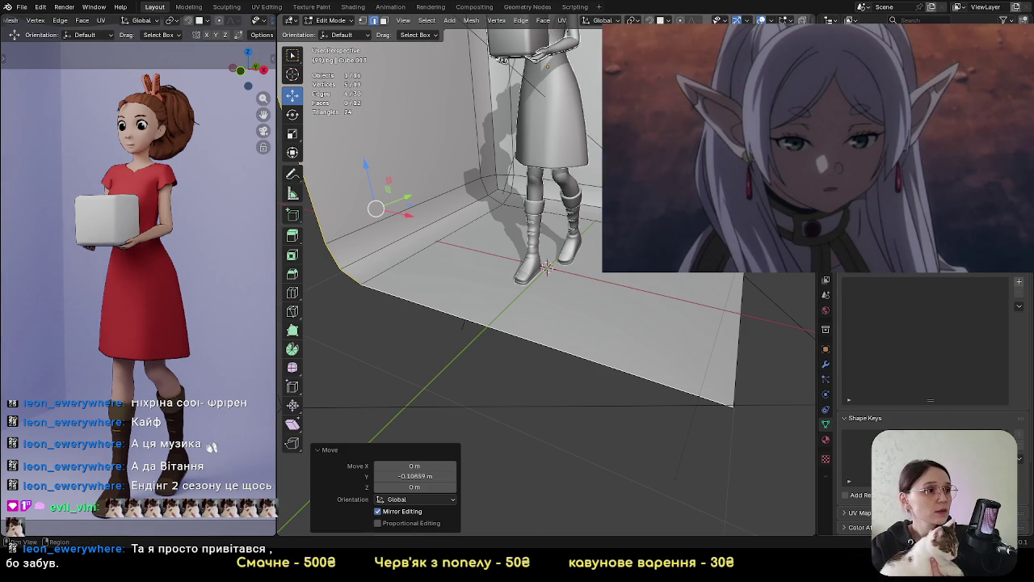
{"action": "left_click", "coordinate": [826, 294]}
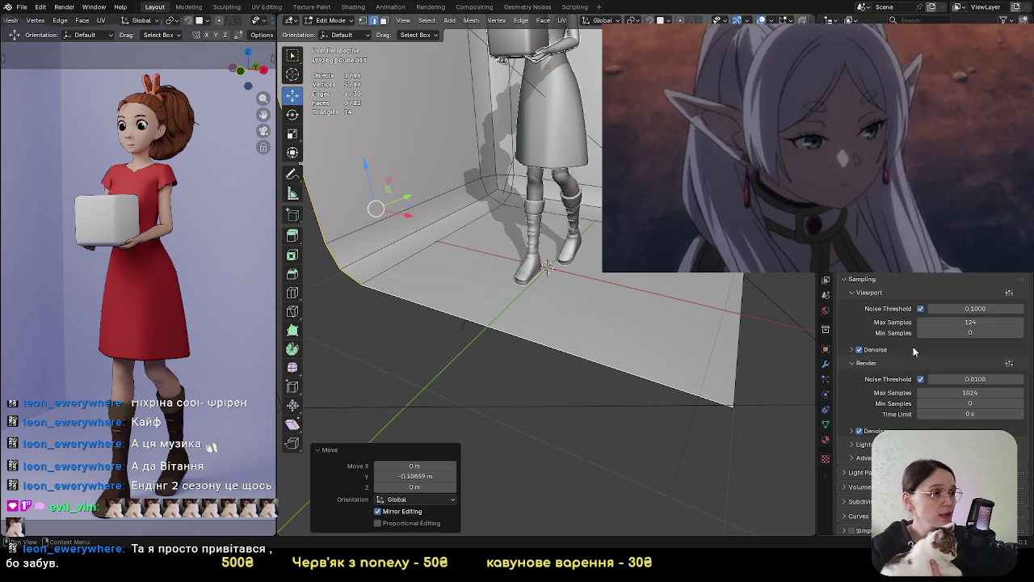
Turn off Sample Subset in the advanced sampling options and review the sampling pattern choices
{"action": "scroll", "coordinate": [895, 372], "scroll_direction": "down", "scroll_amount": 2}
{"action": "scroll", "coordinate": [895, 377], "scroll_direction": "down", "scroll_amount": 1}
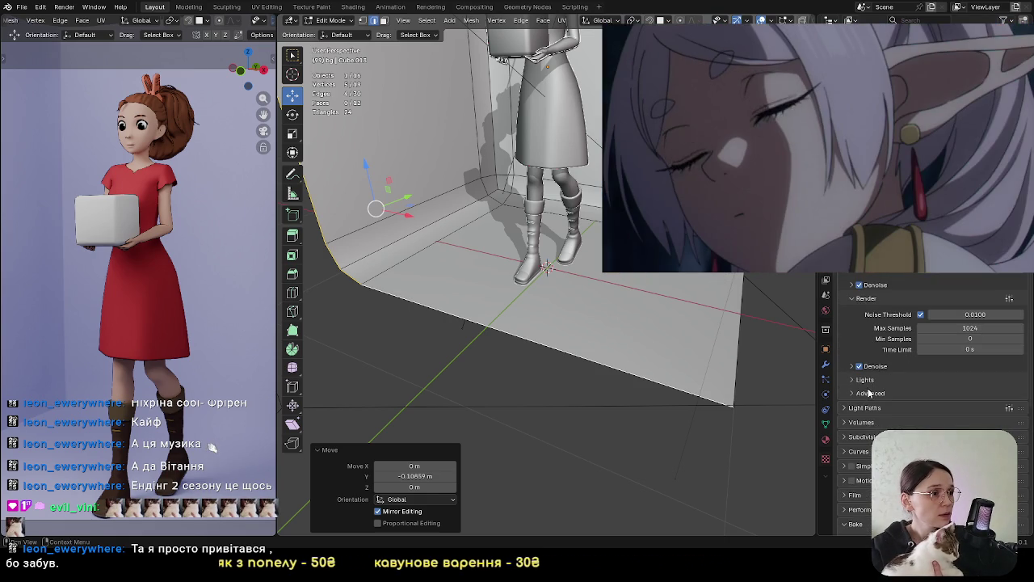
{"action": "left_click", "coordinate": [869, 393]}
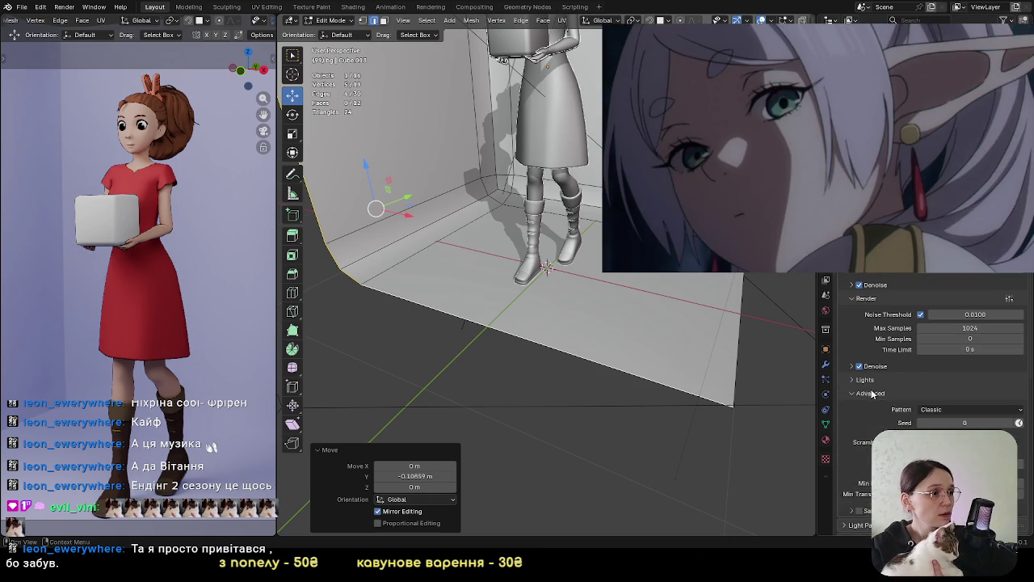
{"action": "scroll", "coordinate": [905, 339], "scroll_direction": "down", "scroll_amount": 2}
{"action": "scroll", "coordinate": [909, 336], "scroll_direction": "down", "scroll_amount": 3}
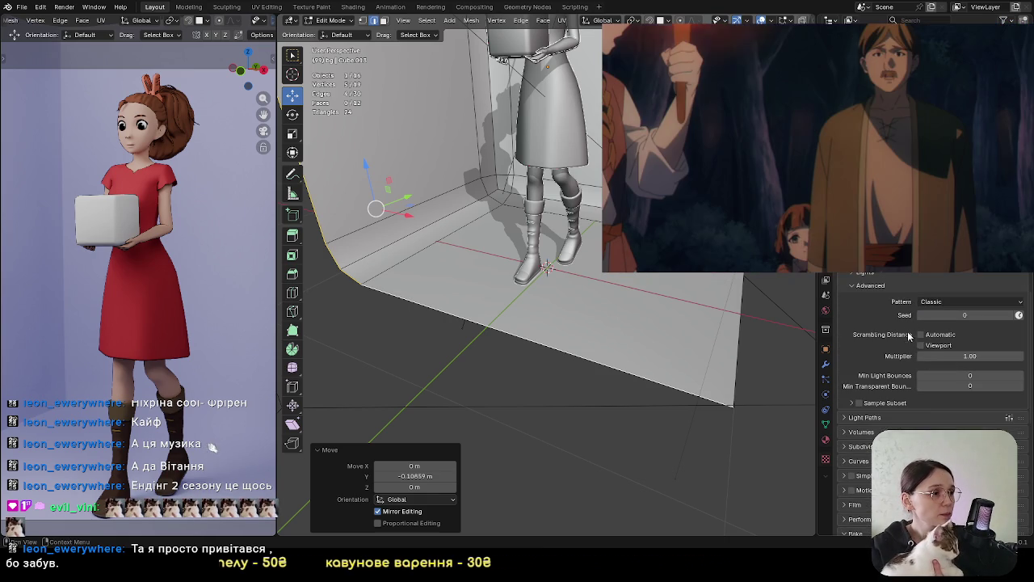
{"action": "left_click", "coordinate": [866, 403]}
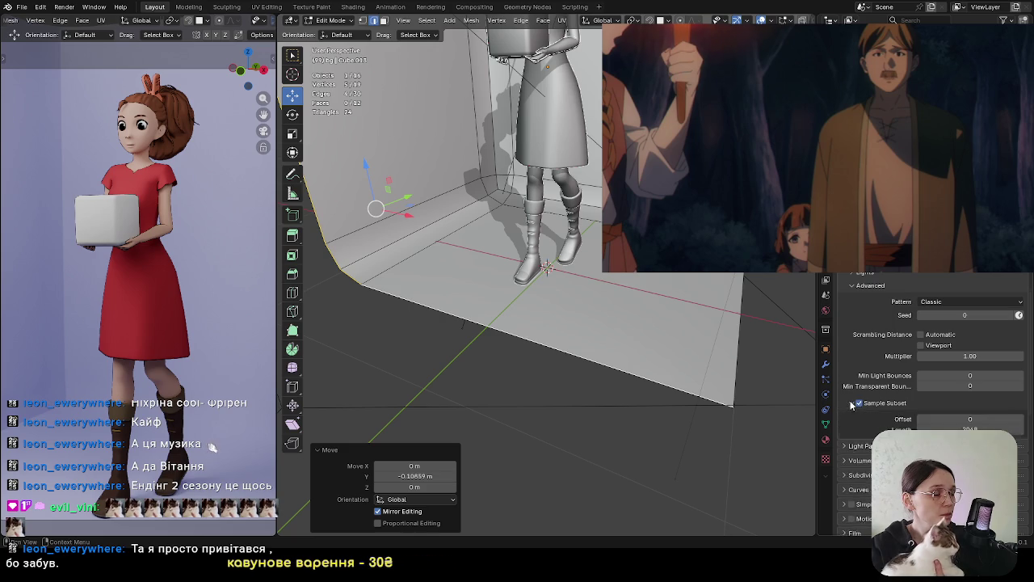
{"action": "scroll", "coordinate": [870, 393], "scroll_direction": "down", "scroll_amount": 1}
{"action": "left_click", "coordinate": [864, 380]}
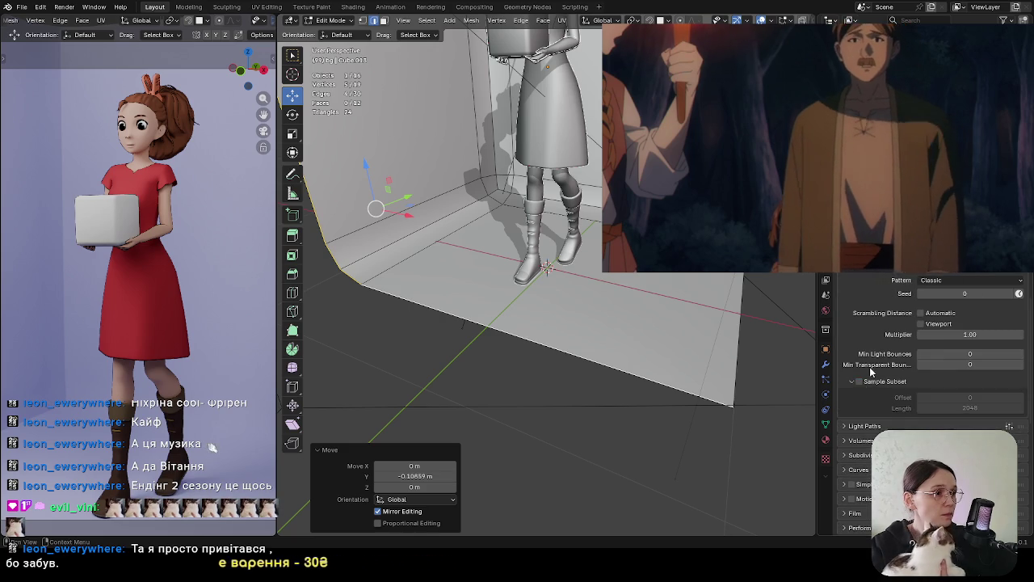
{"action": "scroll", "coordinate": [934, 359], "scroll_direction": "up", "scroll_amount": 1}
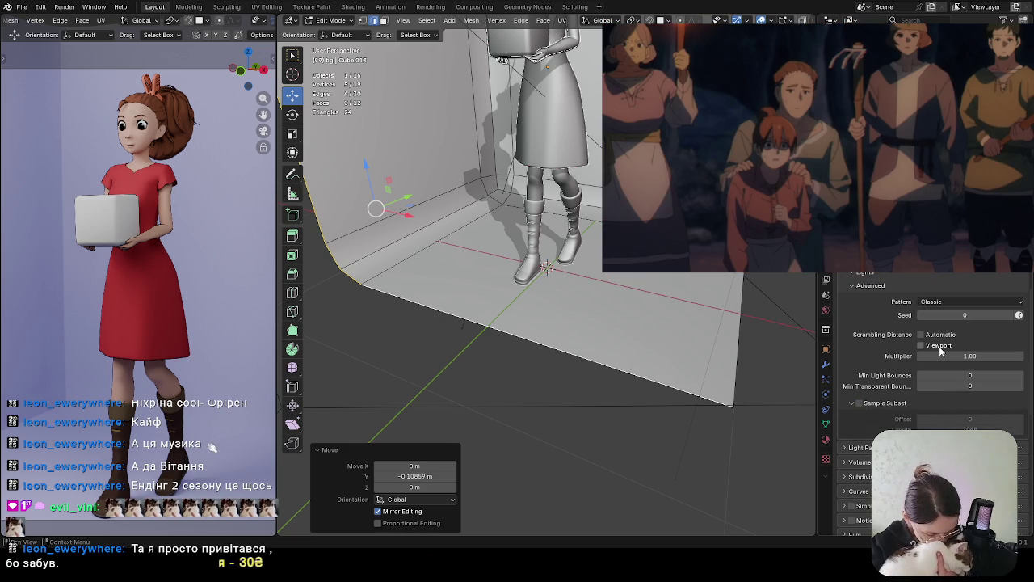
{"action": "left_click", "coordinate": [954, 303]}
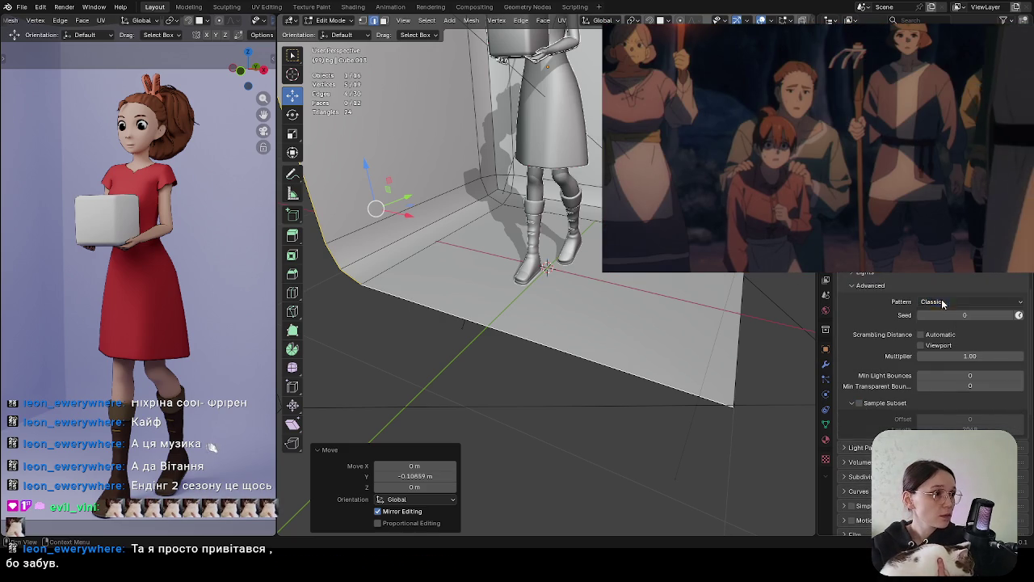
{"action": "left_click", "coordinate": [861, 285]}
Expand the Light Paths bounce settings and scroll through them
{"action": "left_click", "coordinate": [861, 300]}
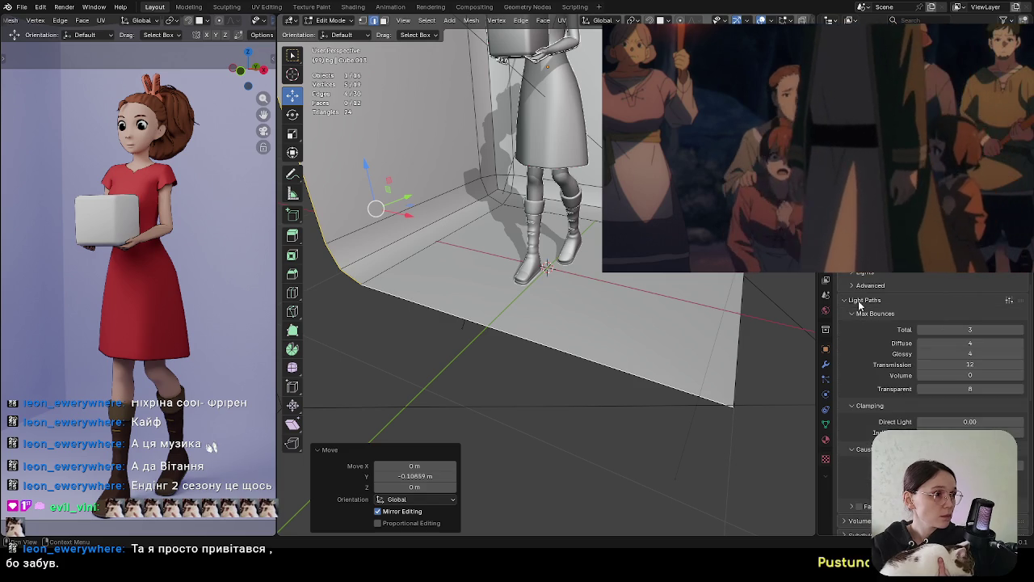
{"action": "scroll", "coordinate": [869, 346], "scroll_direction": "down", "scroll_amount": 2}
{"action": "scroll", "coordinate": [872, 346], "scroll_direction": "down", "scroll_amount": 1}
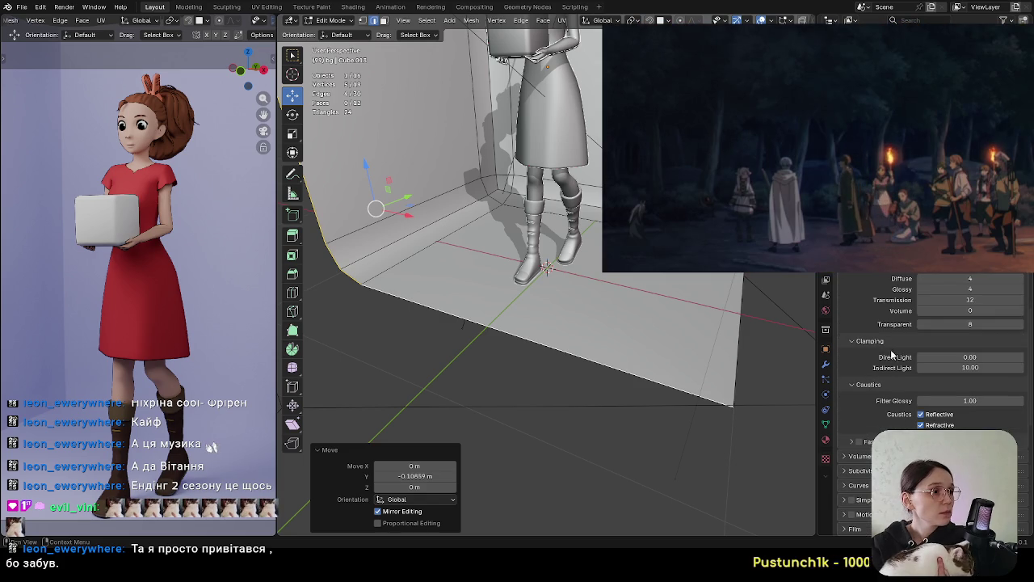
{"action": "scroll", "coordinate": [897, 384], "scroll_direction": "down", "scroll_amount": 1}
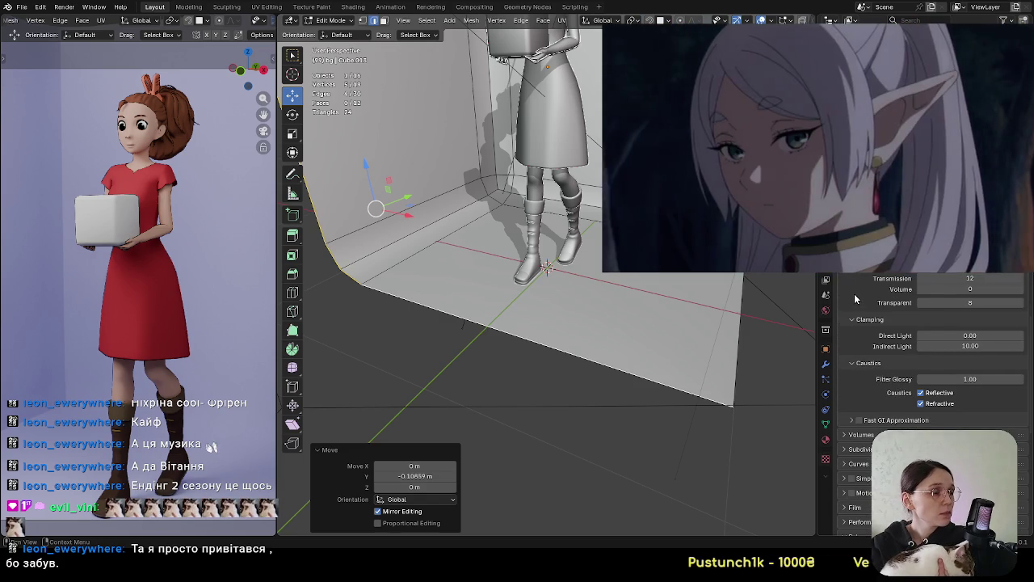
{"action": "scroll", "coordinate": [873, 423], "scroll_direction": "down", "scroll_amount": 5}
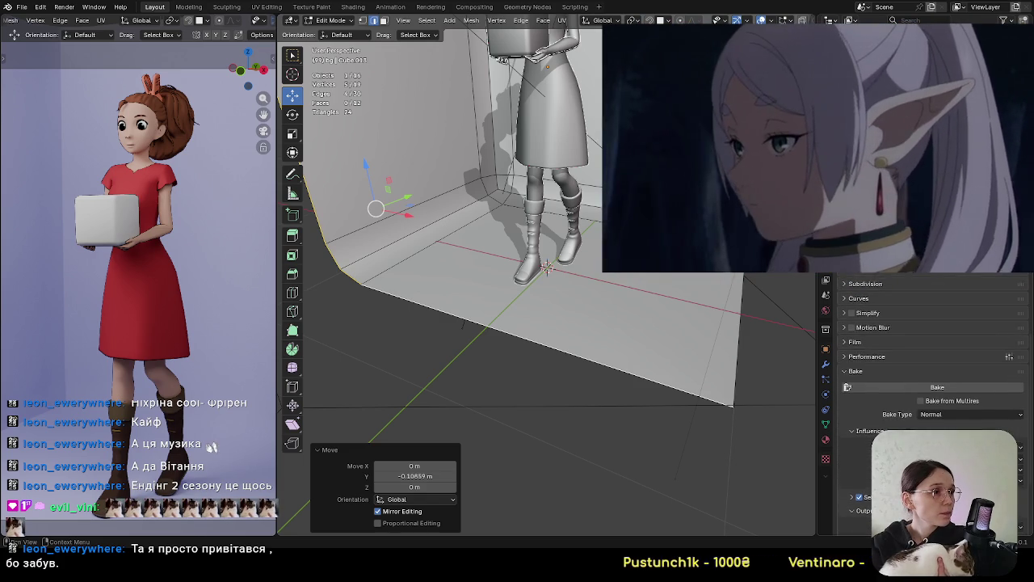
{"action": "scroll", "coordinate": [921, 364], "scroll_direction": "up", "scroll_amount": 2}
{"action": "scroll", "coordinate": [929, 363], "scroll_direction": "down", "scroll_amount": 2}
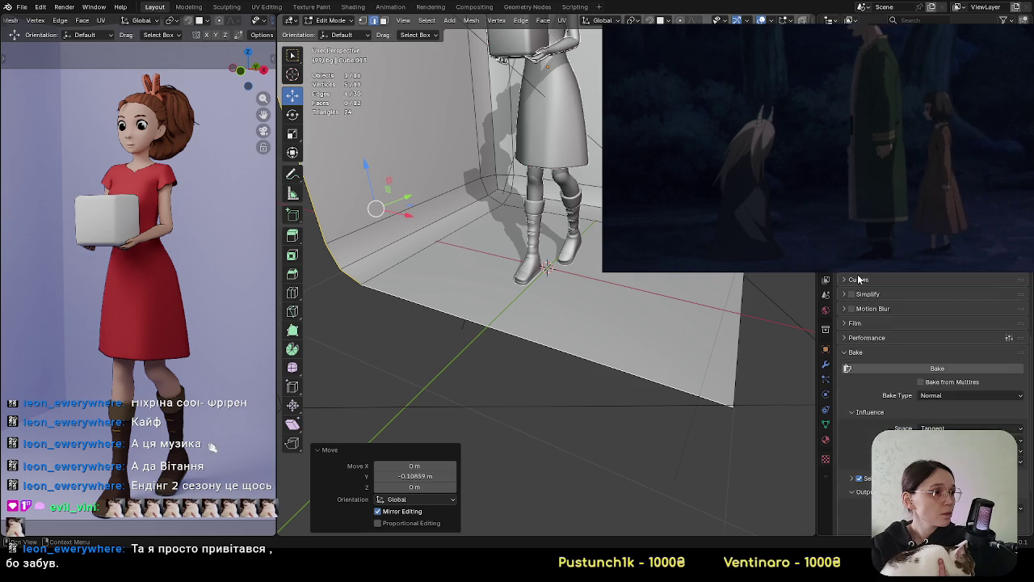
{"action": "scroll", "coordinate": [929, 364], "scroll_direction": "up", "scroll_amount": 2}
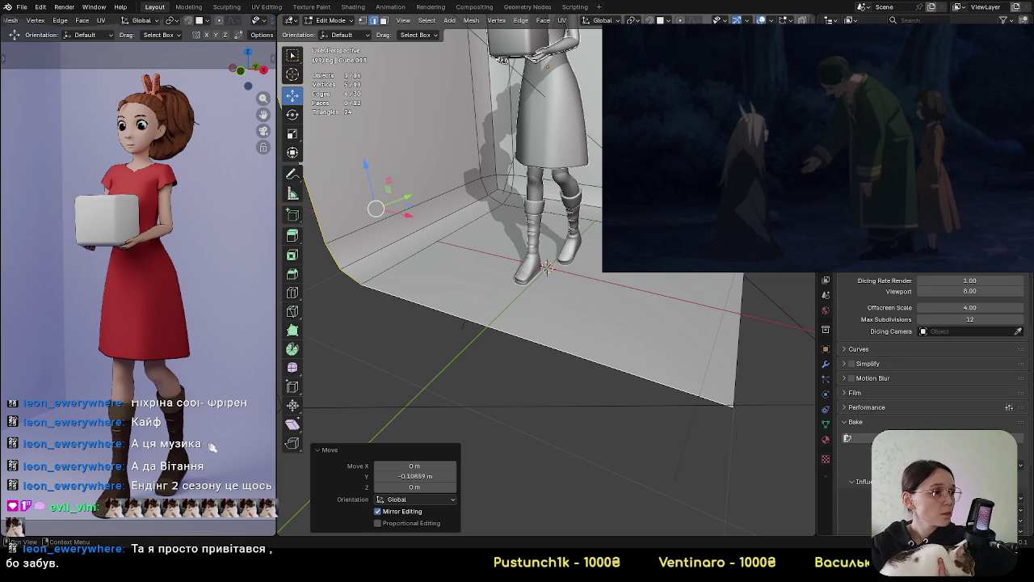
{"action": "scroll", "coordinate": [856, 280], "scroll_direction": "down", "scroll_amount": 3}
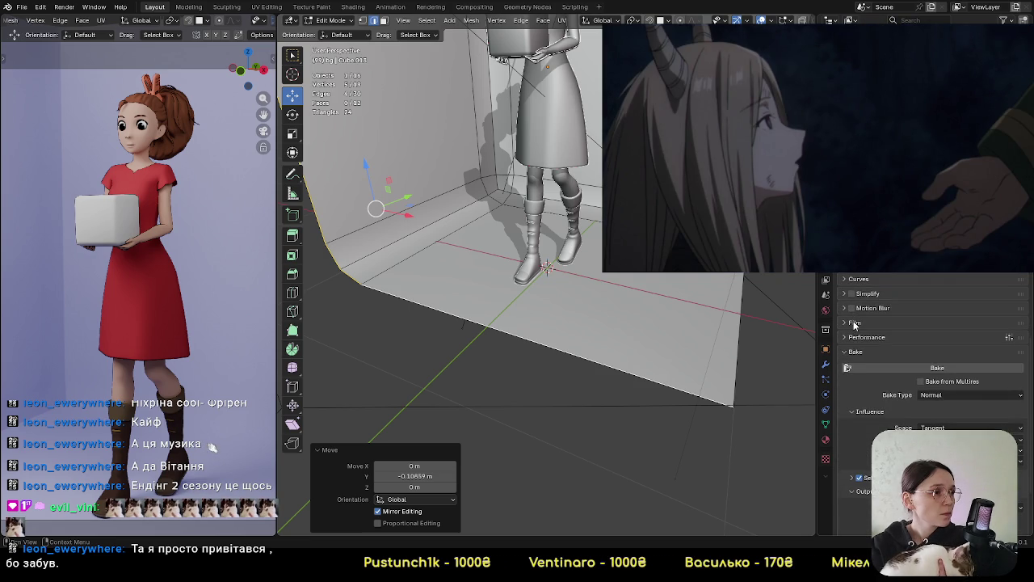
Review the Film settings, then scroll back up through the render panels
{"action": "left_click", "coordinate": [854, 324]}
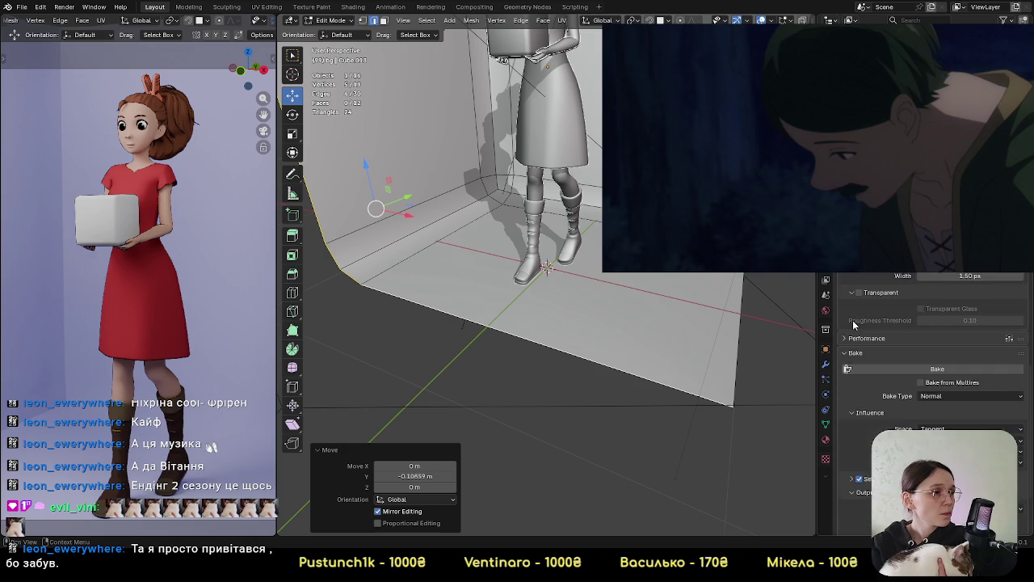
{"action": "scroll", "coordinate": [854, 323], "scroll_direction": "up", "scroll_amount": 3}
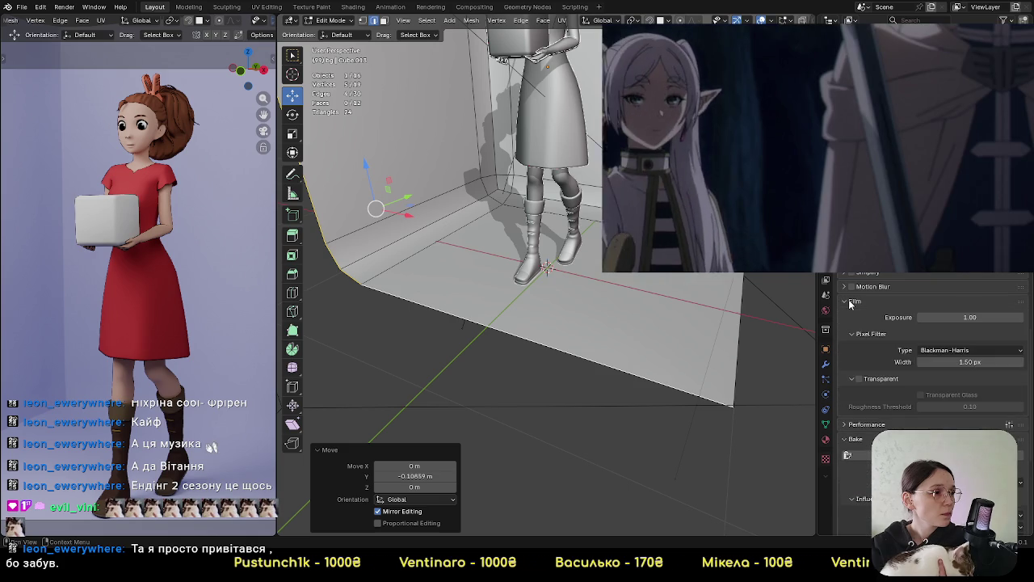
{"action": "left_click", "coordinate": [849, 302]}
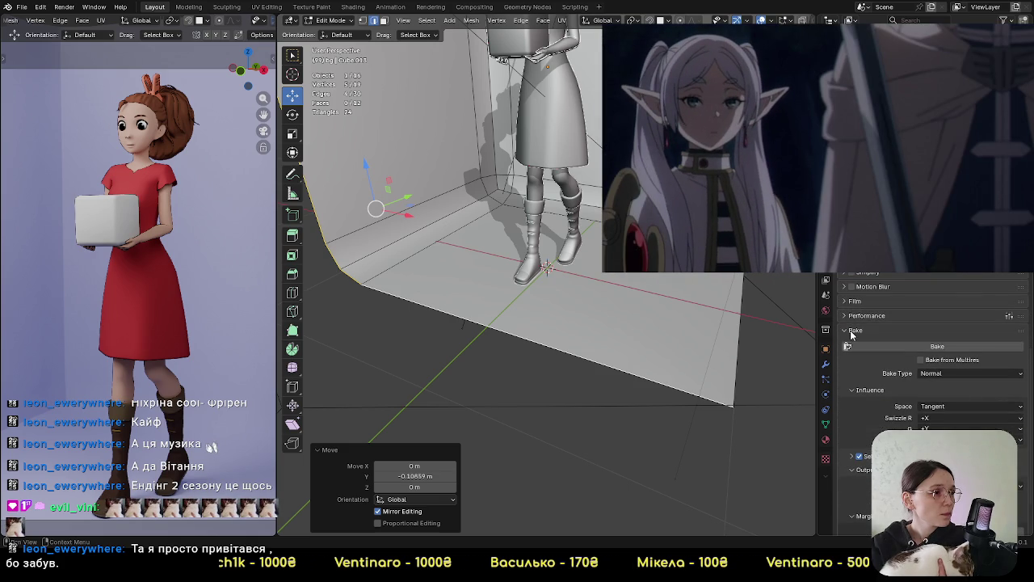
{"action": "scroll", "coordinate": [849, 337], "scroll_direction": "down", "scroll_amount": 2}
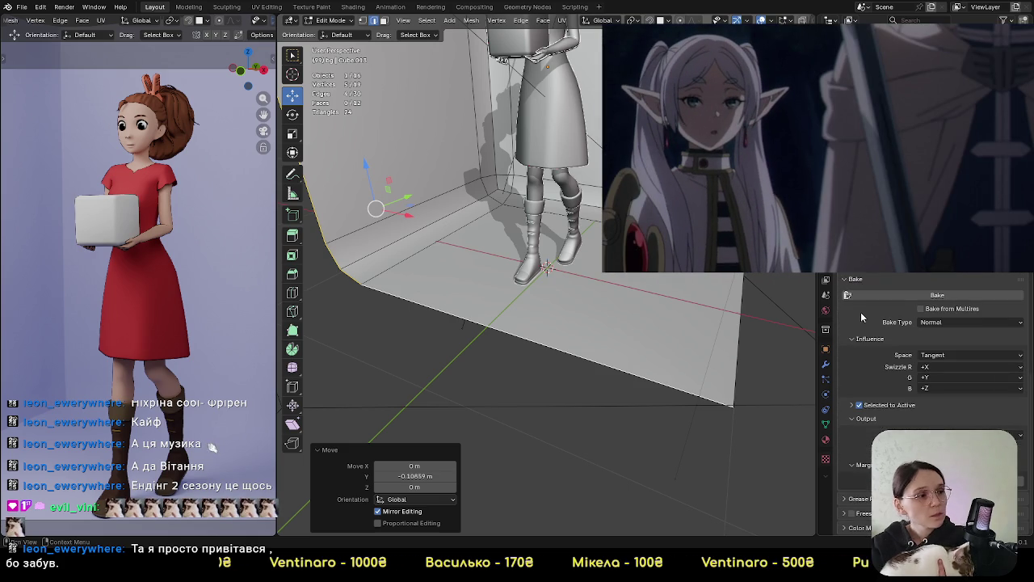
{"action": "scroll", "coordinate": [854, 305], "scroll_direction": "up", "scroll_amount": 5}
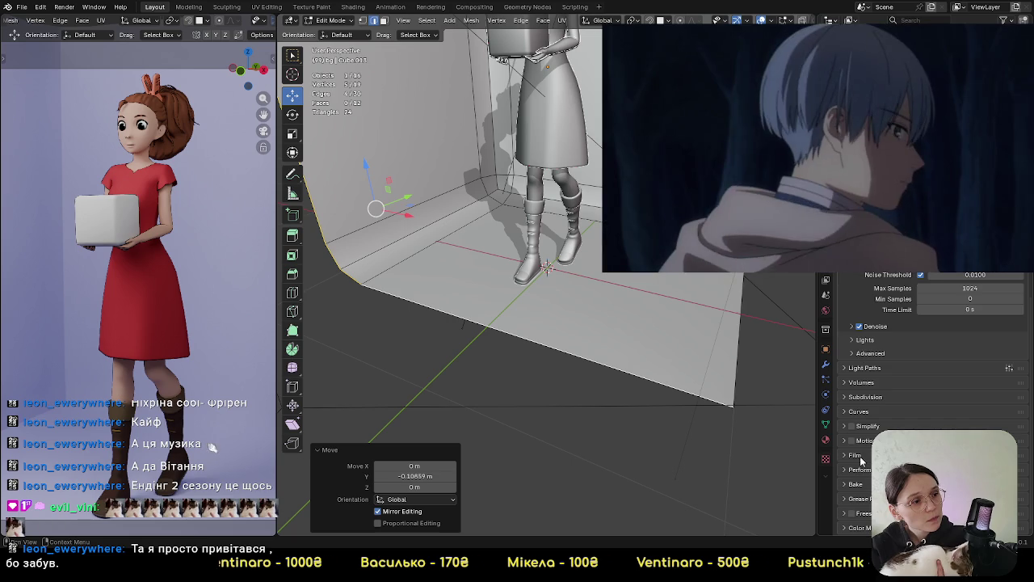
{"action": "scroll", "coordinate": [888, 422], "scroll_direction": "down", "scroll_amount": 1}
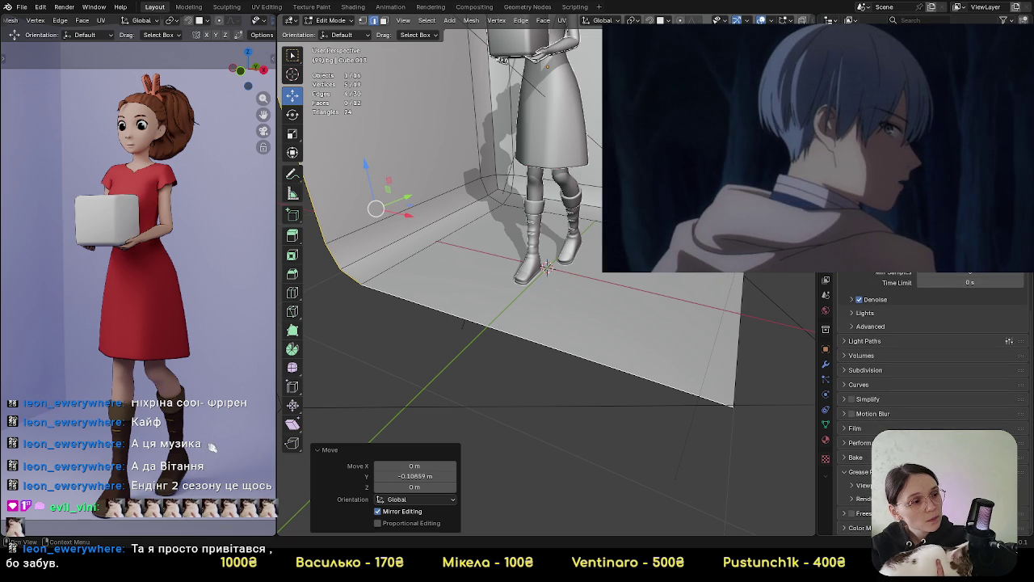
{"action": "scroll", "coordinate": [930, 403], "scroll_direction": "down", "scroll_amount": 2}
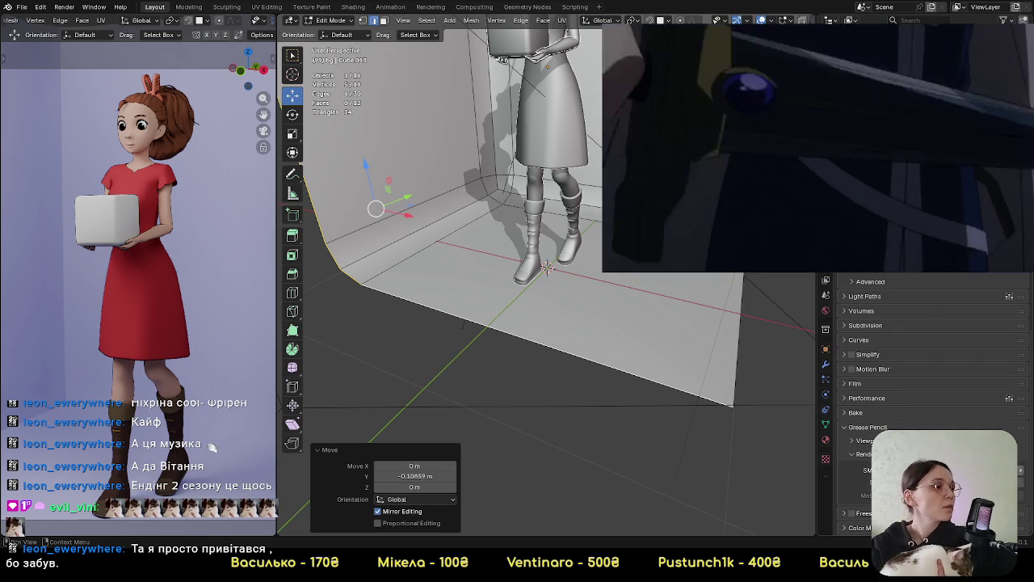
{"action": "scroll", "coordinate": [867, 458], "scroll_direction": "up", "scroll_amount": 2}
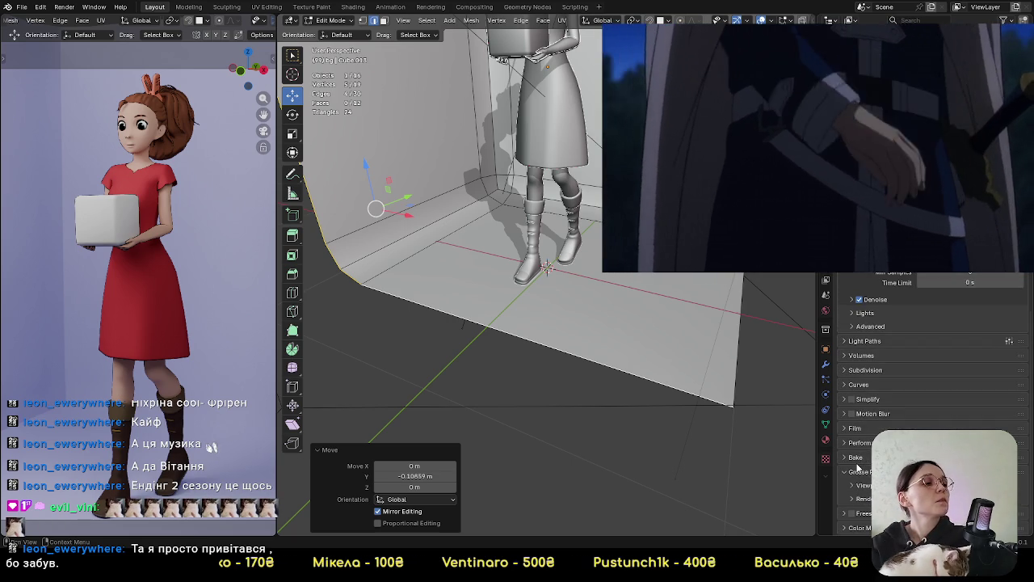
{"action": "scroll", "coordinate": [867, 459], "scroll_direction": "up", "scroll_amount": 1}
{"action": "scroll", "coordinate": [927, 409], "scroll_direction": "up", "scroll_amount": 2}
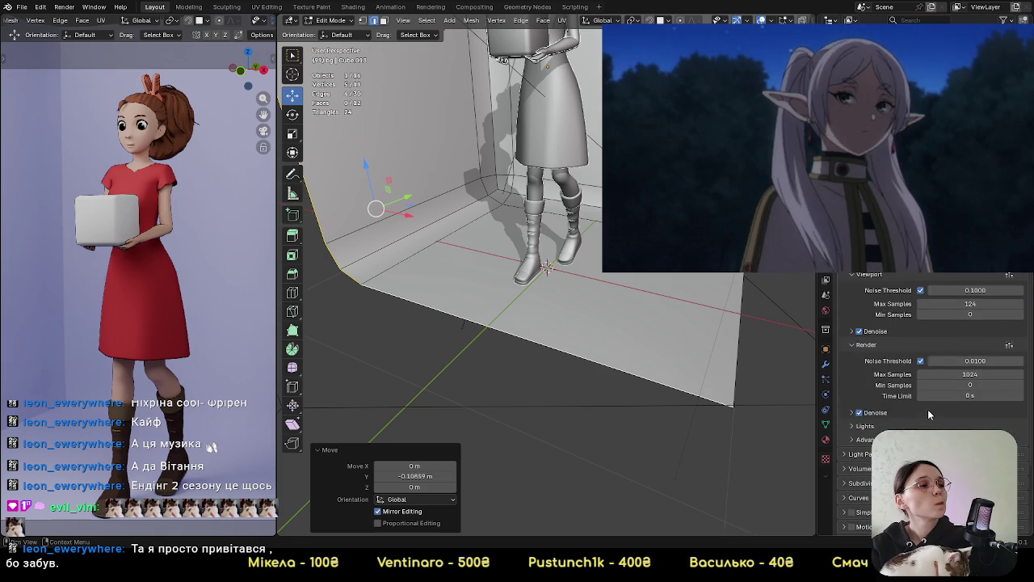
{"action": "scroll", "coordinate": [923, 418], "scroll_direction": "up", "scroll_amount": 2}
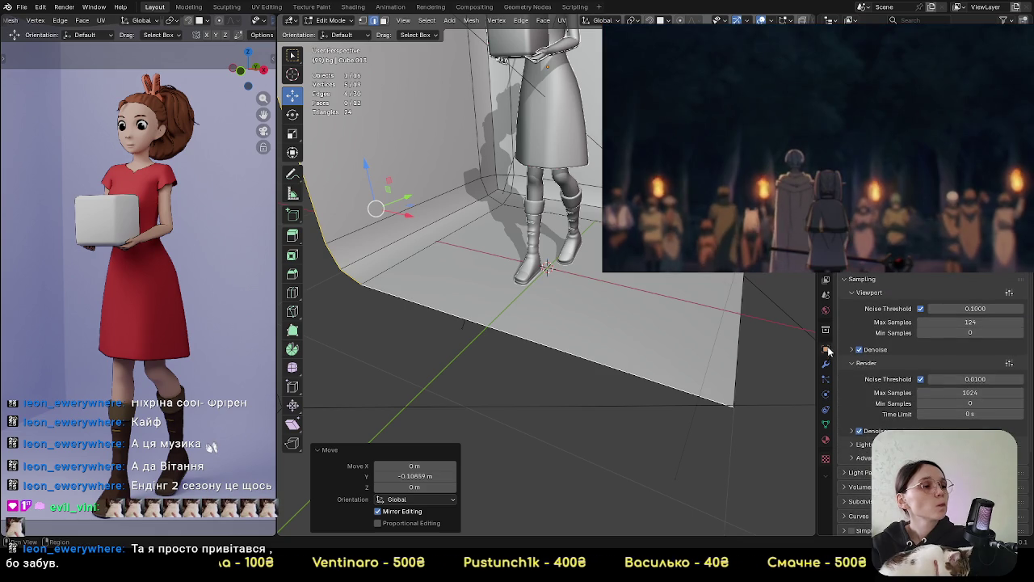
{"action": "left_click", "coordinate": [825, 294]}
Review the 1–250 frame, PNG RGBA output to /tmp\, toggling Color Management and Pixel panels
{"action": "scroll", "coordinate": [877, 340], "scroll_direction": "down", "scroll_amount": 3}
{"action": "scroll", "coordinate": [877, 339], "scroll_direction": "down", "scroll_amount": 2}
{"action": "scroll", "coordinate": [877, 339], "scroll_direction": "up", "scroll_amount": 2}
{"action": "scroll", "coordinate": [881, 380], "scroll_direction": "down", "scroll_amount": 3}
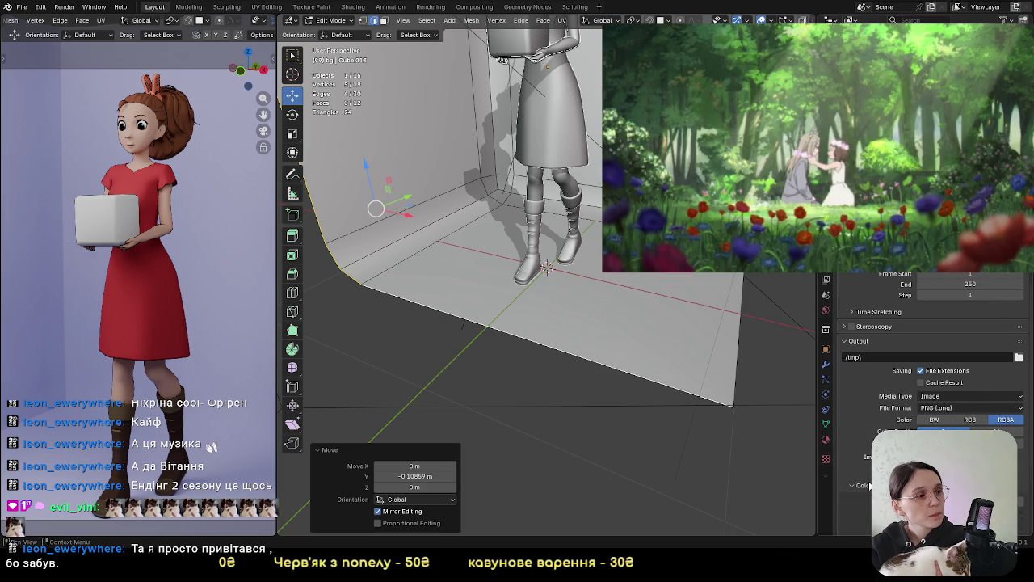
{"action": "scroll", "coordinate": [869, 486], "scroll_direction": "down", "scroll_amount": 2}
{"action": "scroll", "coordinate": [869, 486], "scroll_direction": "down", "scroll_amount": 2}
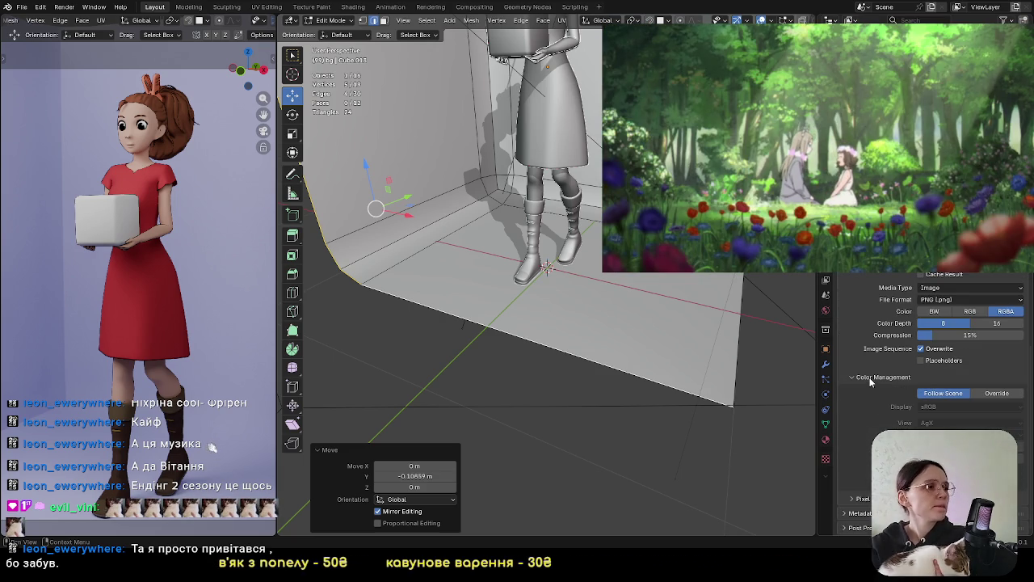
{"action": "left_click", "coordinate": [871, 378]}
{"action": "left_click", "coordinate": [870, 467]}
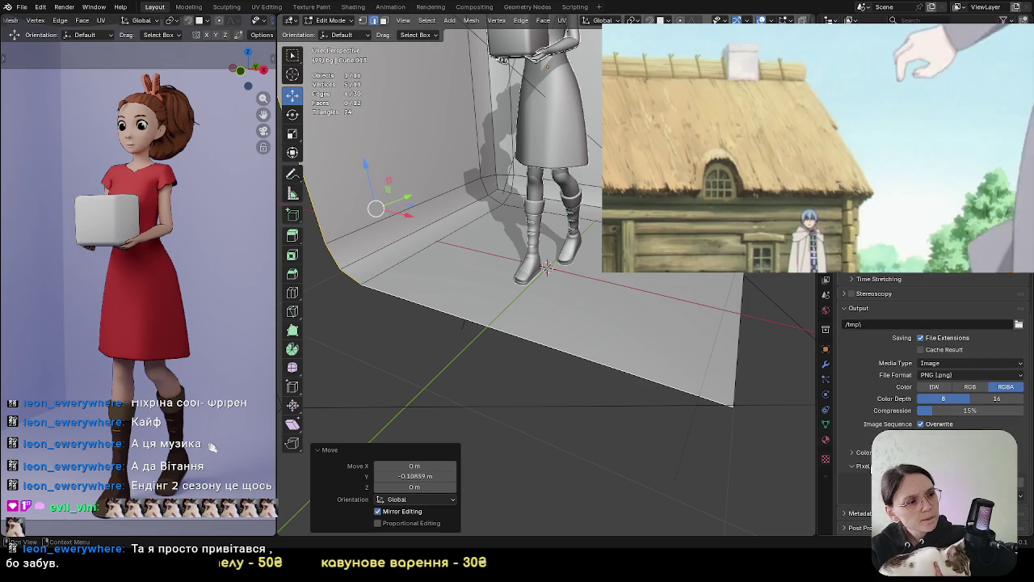
{"action": "left_click", "coordinate": [870, 467]}
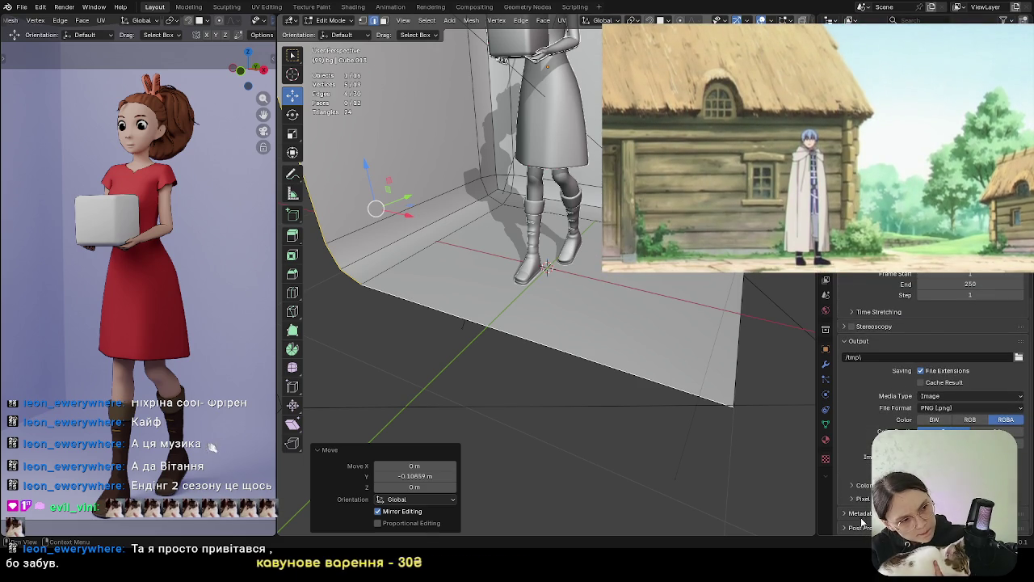
{"action": "scroll", "coordinate": [875, 353], "scroll_direction": "up", "scroll_amount": 2}
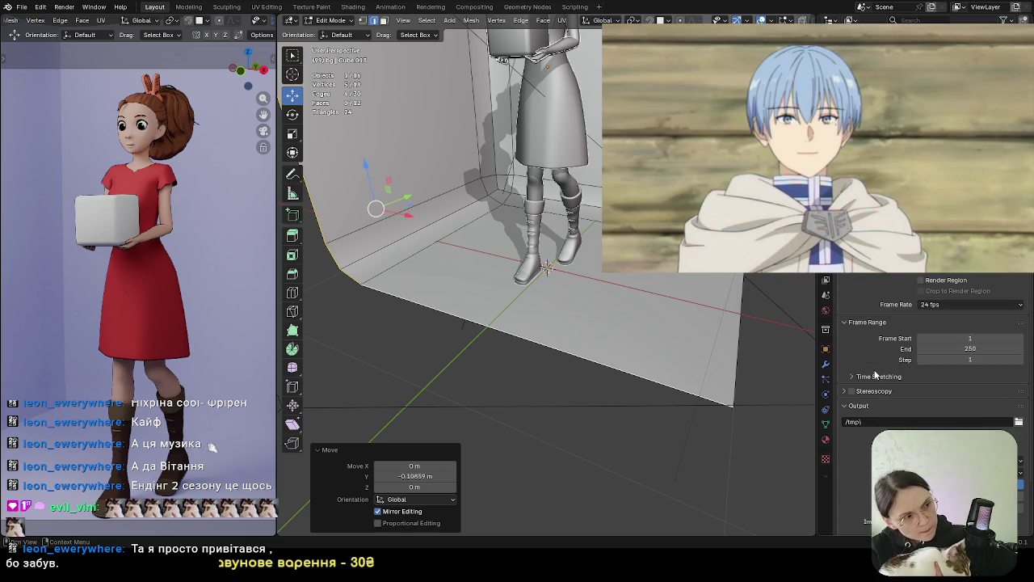
{"action": "left_click", "coordinate": [826, 281]}
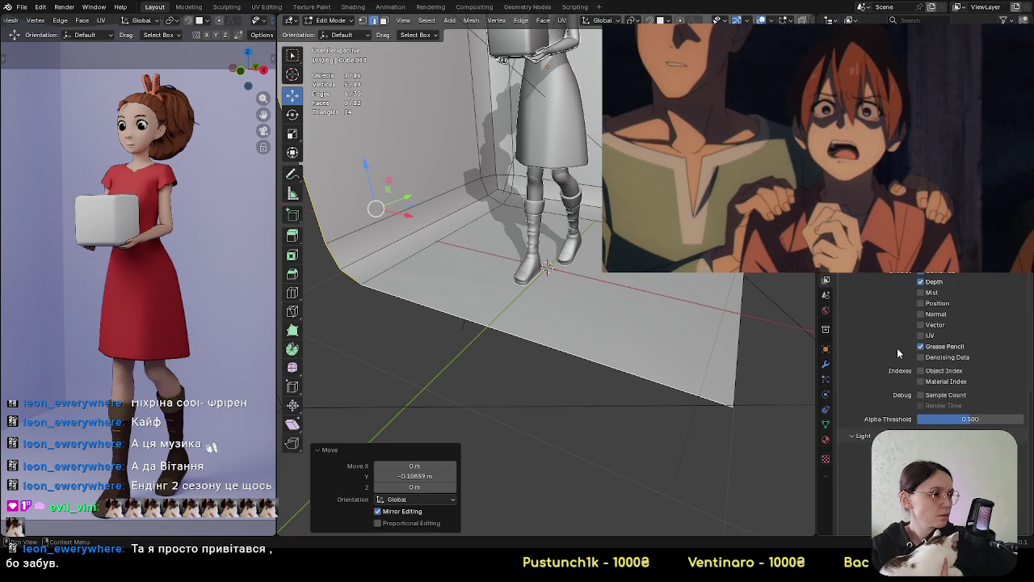
Review and collapse the view layer's render passes, then save the project as arrietty.blend
{"action": "scroll", "coordinate": [897, 353], "scroll_direction": "down", "scroll_amount": 2}
{"action": "scroll", "coordinate": [897, 356], "scroll_direction": "up", "scroll_amount": 4}
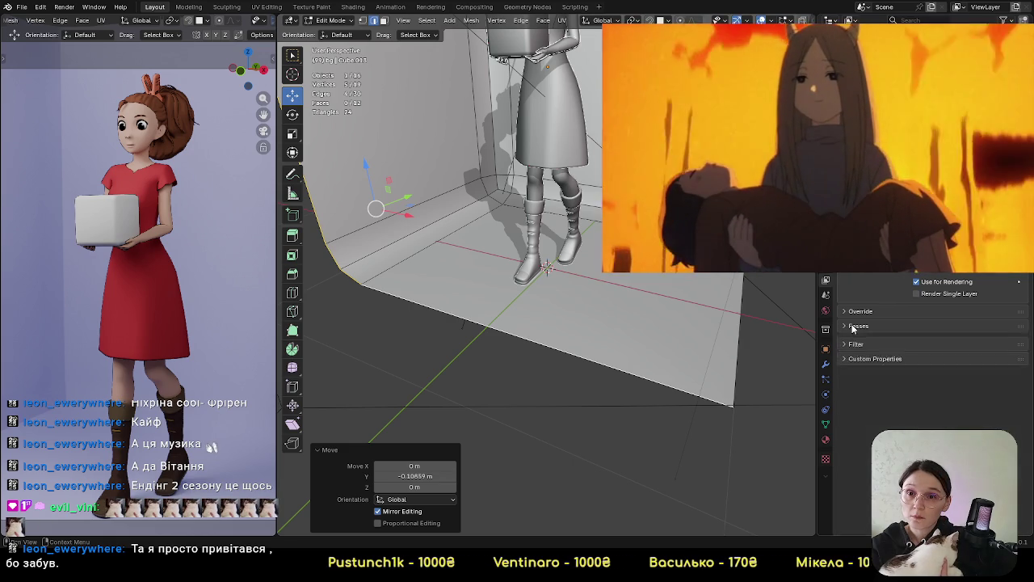
{"action": "left_click", "coordinate": [856, 327]}
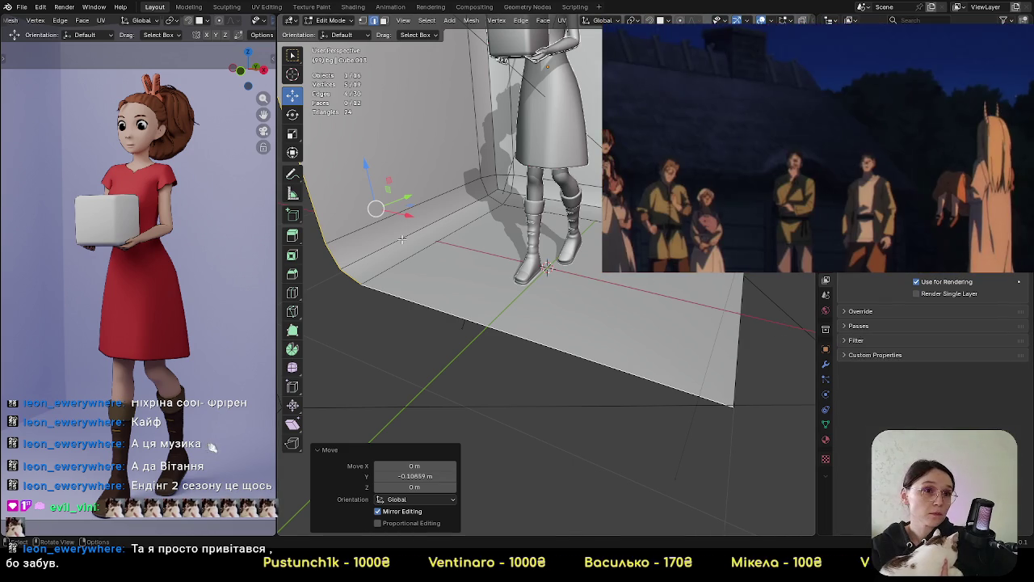
{"action": "left_click", "coordinate": [21, 7]}
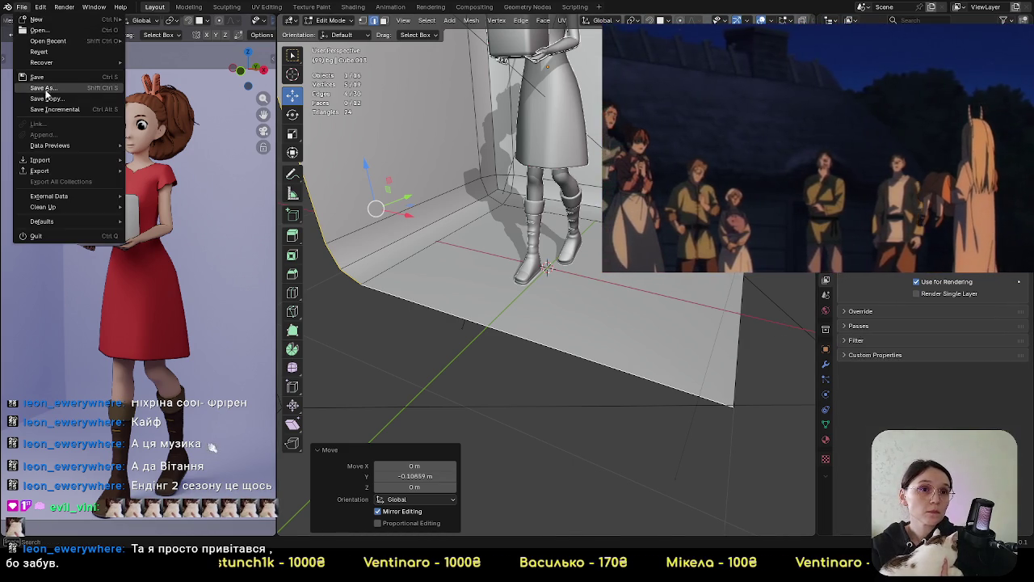
{"action": "left_click", "coordinate": [37, 76]}
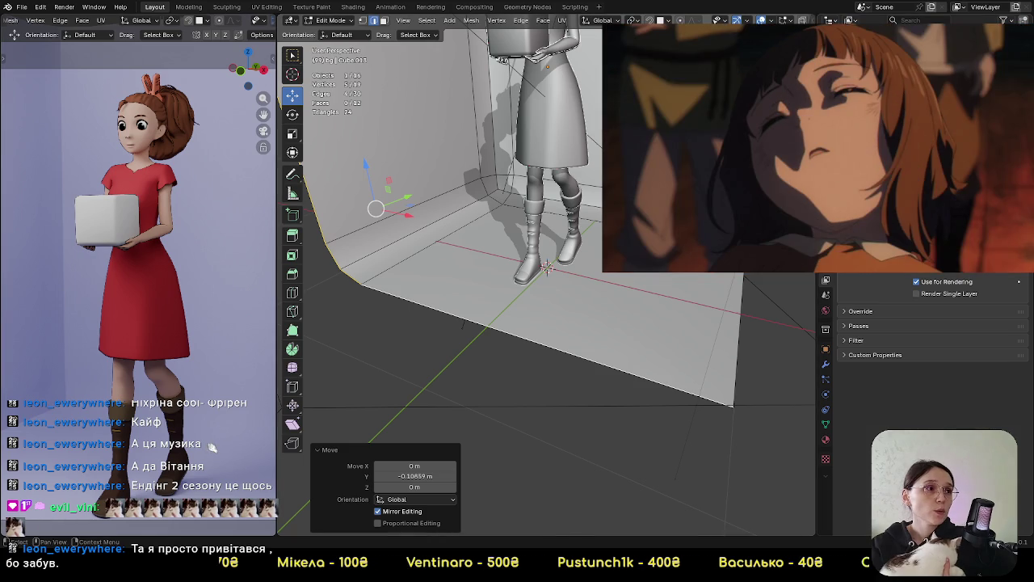
Switch to the camera view and render the image with F12
{"action": "key", "text": "KP_0"}
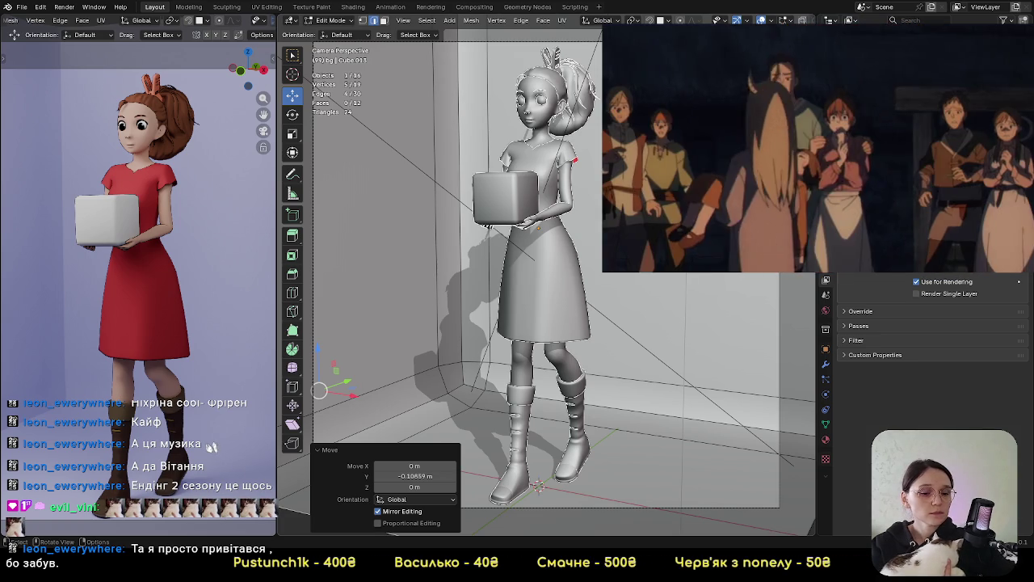
{"action": "key", "text": "F12"}
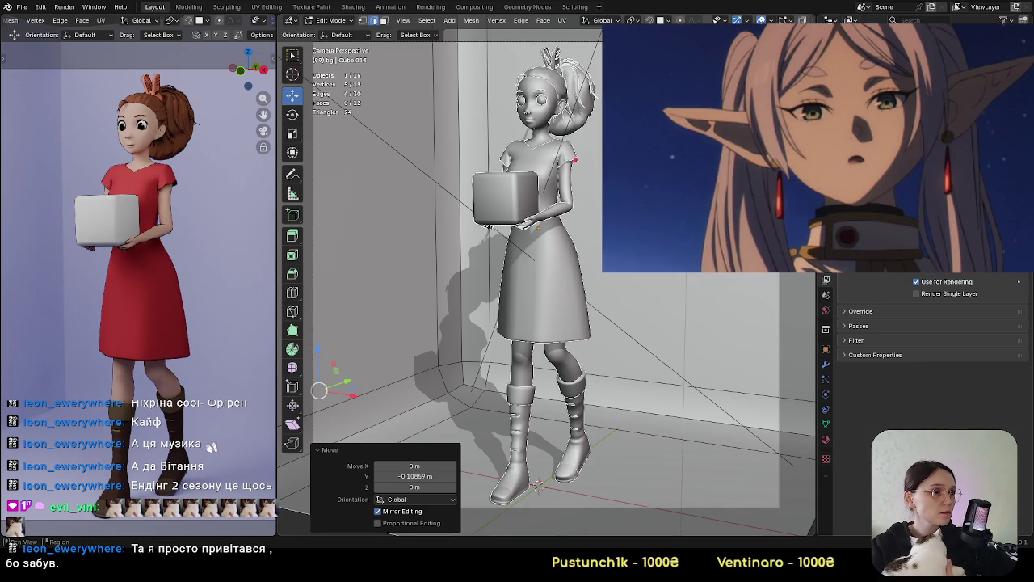
Review the render Denoise and Advanced sampling options in the Render properties
{"action": "left_click", "coordinate": [826, 294]}
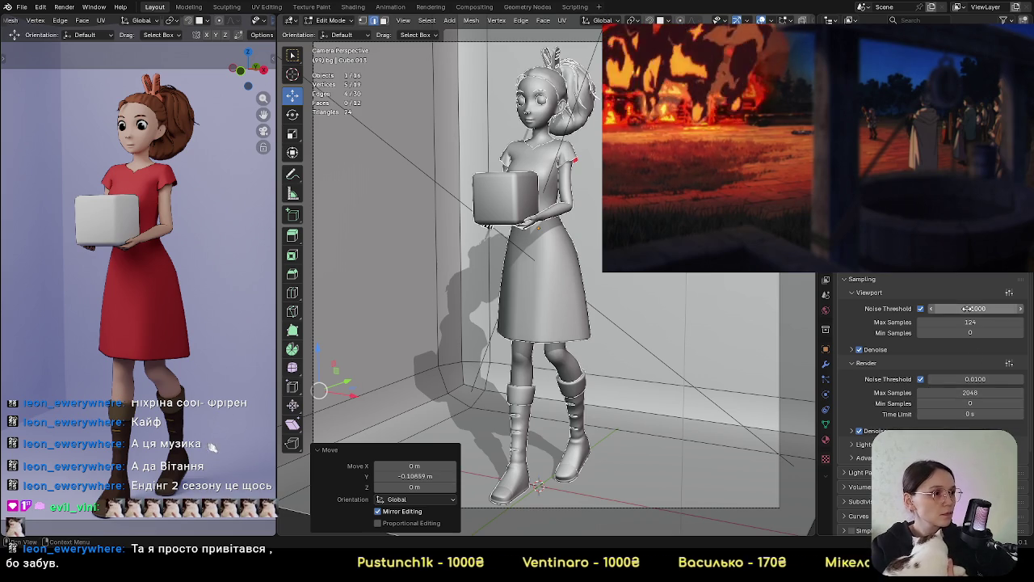
{"action": "left_click", "coordinate": [853, 432]}
{"action": "scroll", "coordinate": [871, 404], "scroll_direction": "down", "scroll_amount": 2}
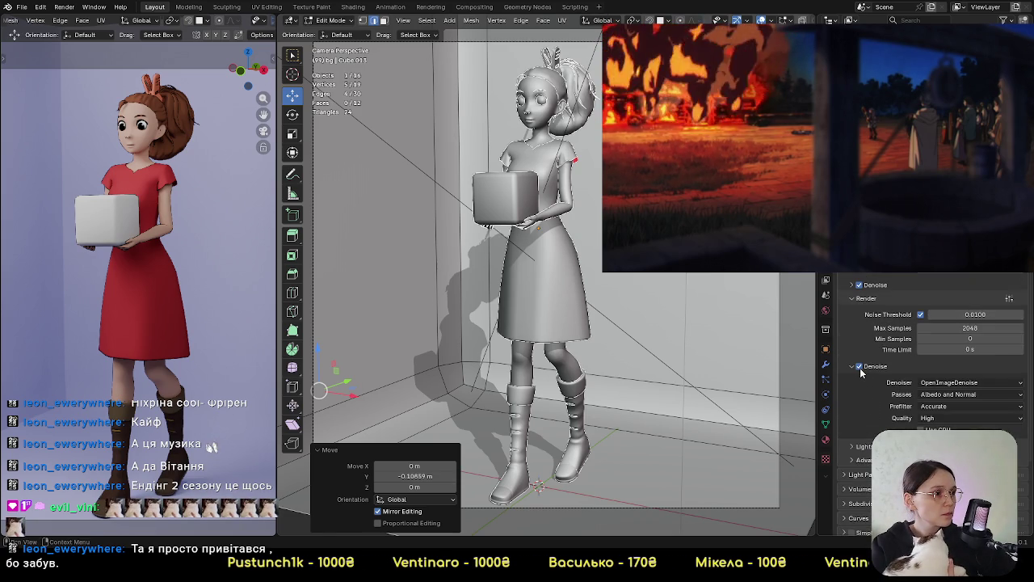
{"action": "left_click", "coordinate": [851, 366]}
{"action": "left_click", "coordinate": [859, 394]}
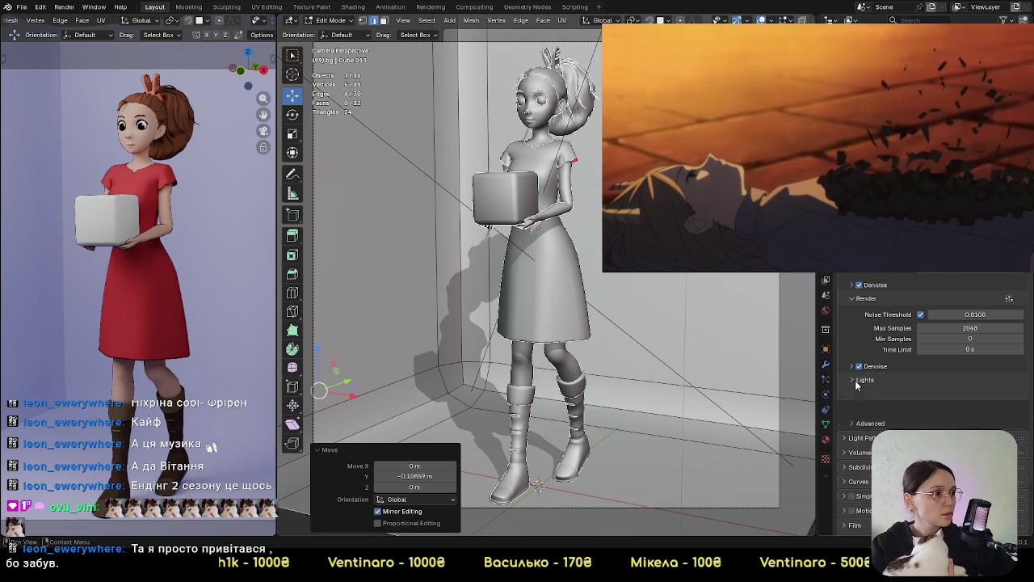
{"action": "scroll", "coordinate": [861, 394], "scroll_direction": "down", "scroll_amount": 3}
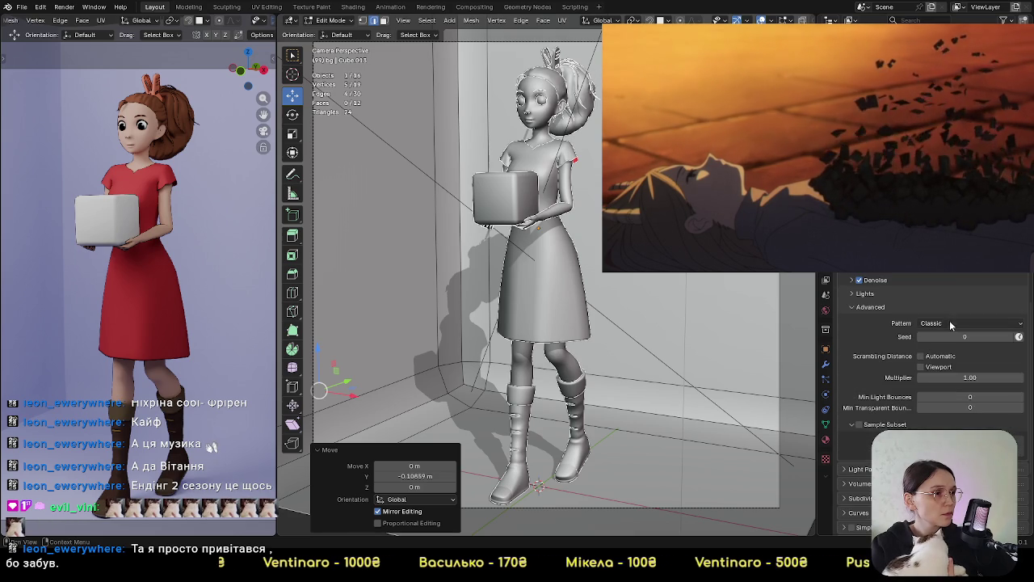
{"action": "left_click", "coordinate": [858, 311]}
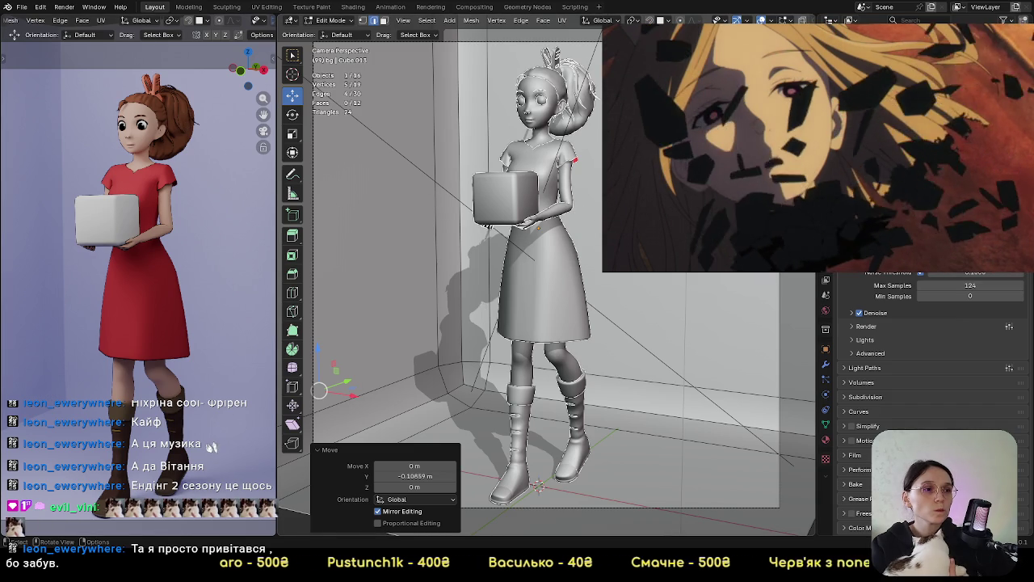
Orbit out of the camera view and zoom in on the character
{"action": "mouse_move", "coordinate": [533, 323]}
{"action": "middle_mouse_down"}
{"action": "mouse_move", "coordinate": [614, 307]}
{"action": "mouse_move", "coordinate": [611, 276]}
{"action": "mouse_move", "coordinate": [635, 375]}
{"action": "middle_mouse_up"}
{"action": "scroll", "coordinate": [630, 348], "scroll_direction": "up", "scroll_amount": 2}
{"action": "scroll", "coordinate": [618, 397], "scroll_direction": "up", "scroll_amount": 2}
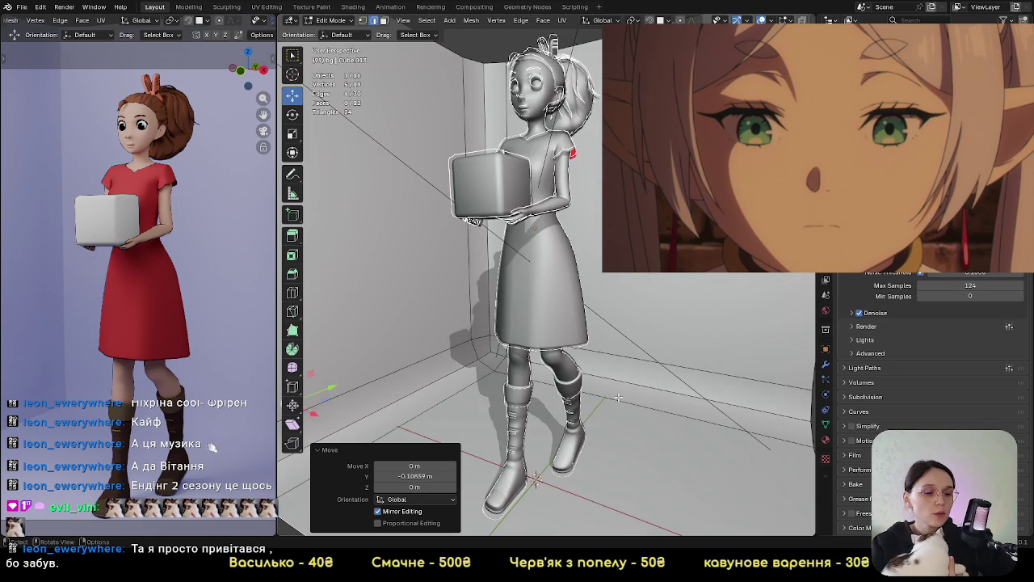
Switch to Front Orthographic view and bring up the Add Mesh menu
{"action": "key", "text": "KP_1"}
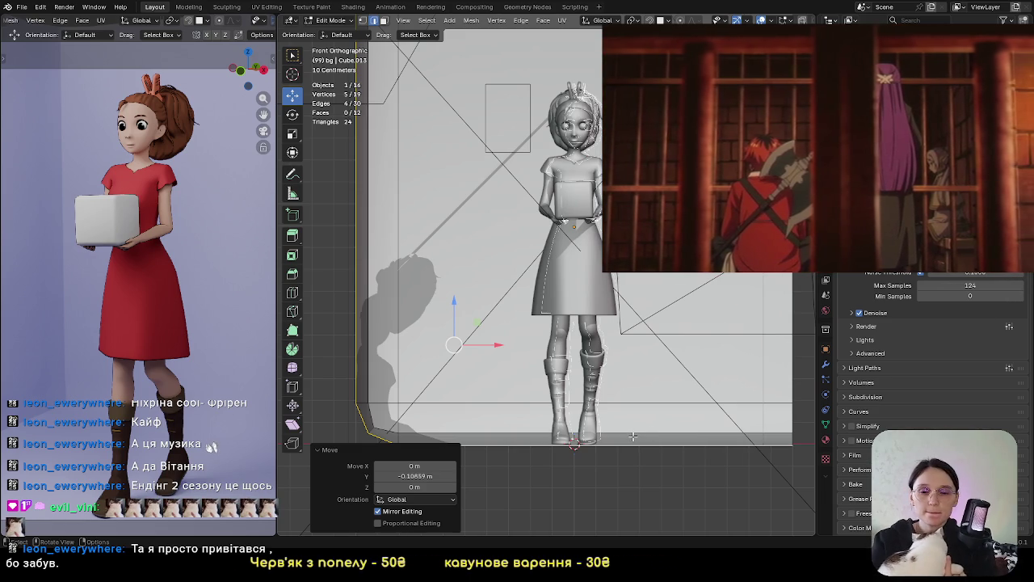
{"action": "key", "text": "shift+a"}
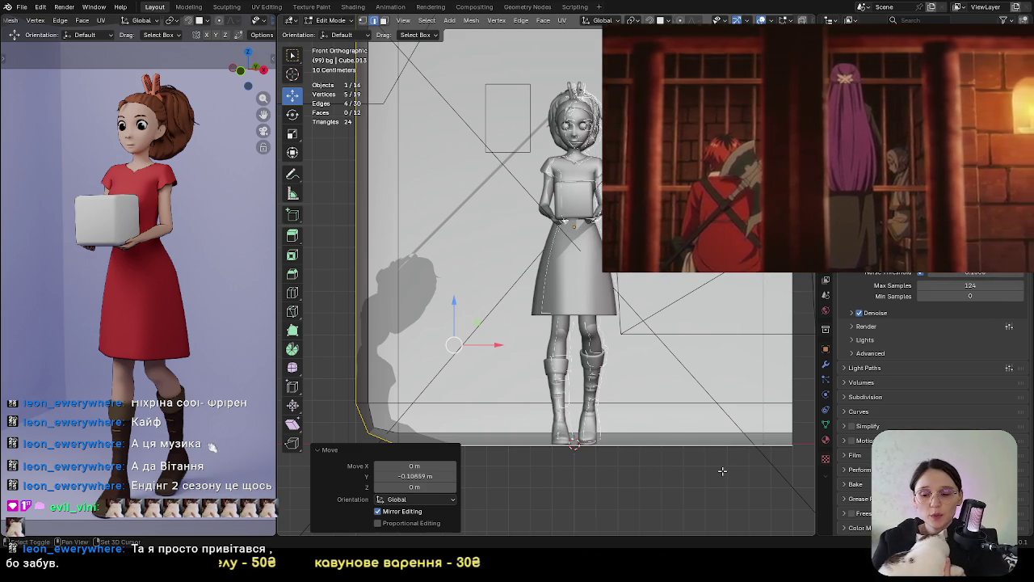
{"action": "key", "text": "shift+a"}
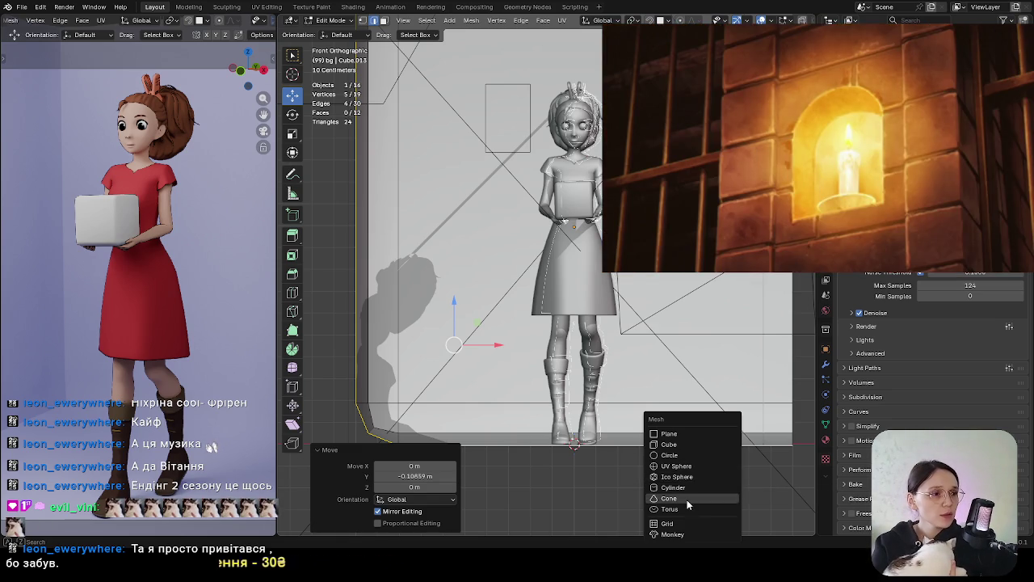
Add a 16-vertex cylinder at the character's feet and begin scaling it along Z
{"action": "left_click", "coordinate": [689, 488]}
{"action": "left_click", "coordinate": [403, 396]}
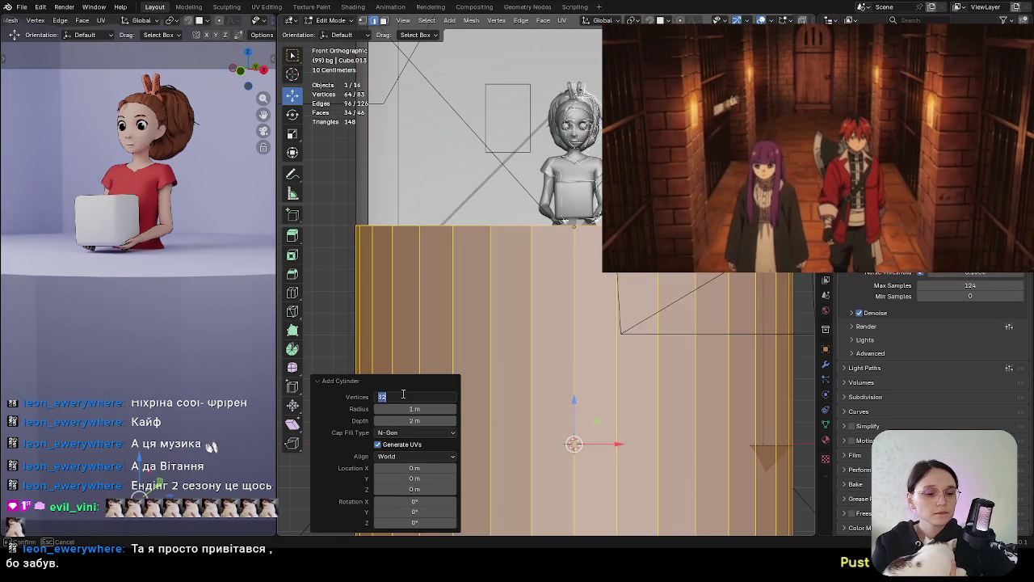
{"action": "type", "text": "16"}
{"action": "key", "text": "Return"}
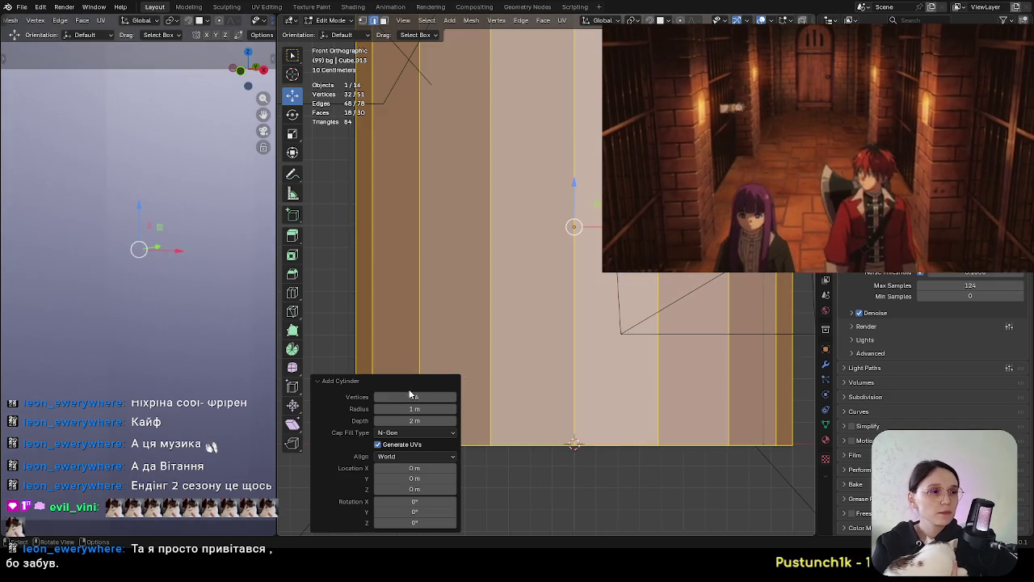
{"action": "scroll", "coordinate": [591, 378], "scroll_direction": "down", "scroll_amount": 1}
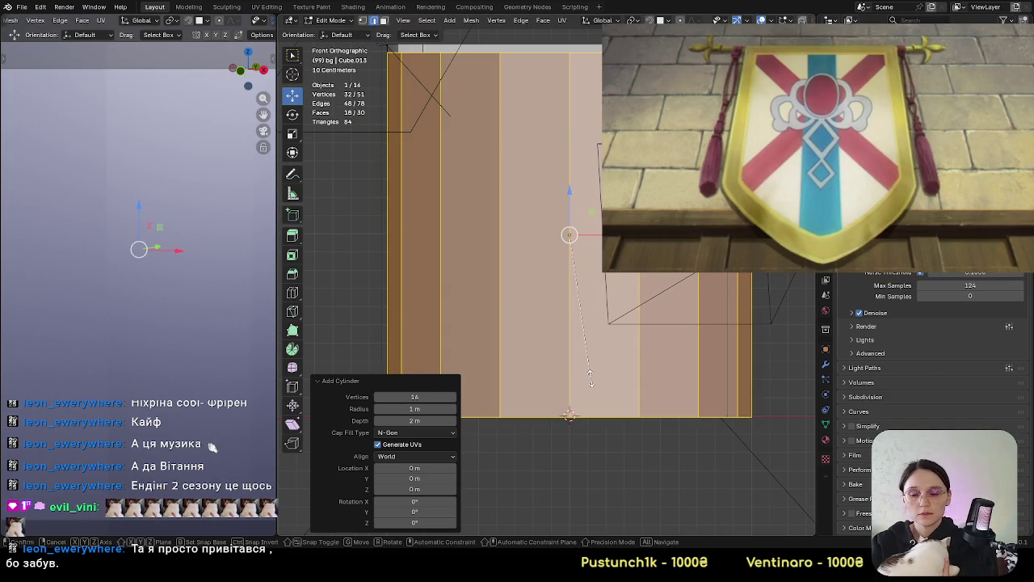
{"action": "key", "text": "z"}
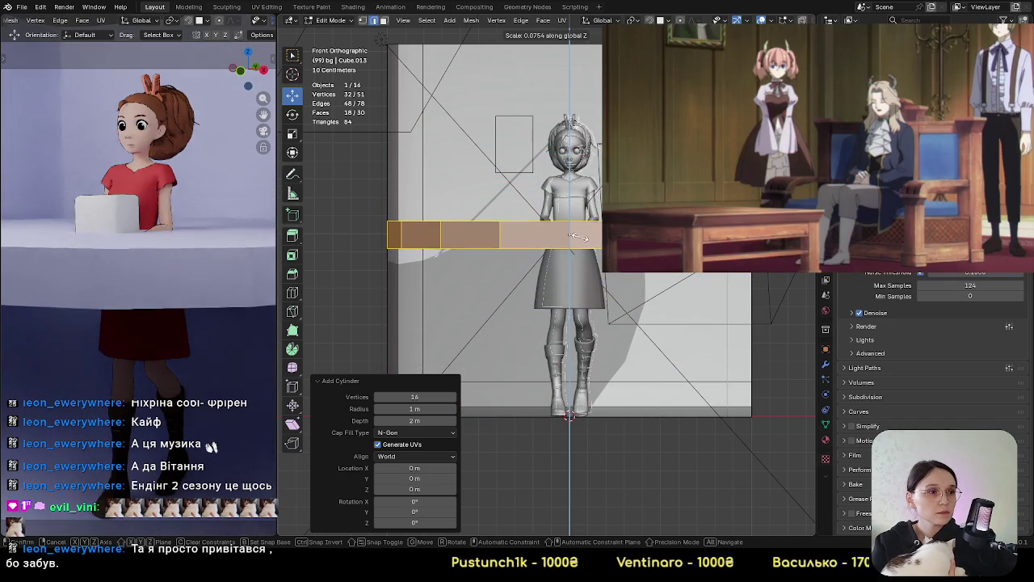
Flatten the cylinder along Z, shrink it horizontally to about 0.334, and drop it to the floor
{"action": "left_click", "coordinate": [578, 235]}
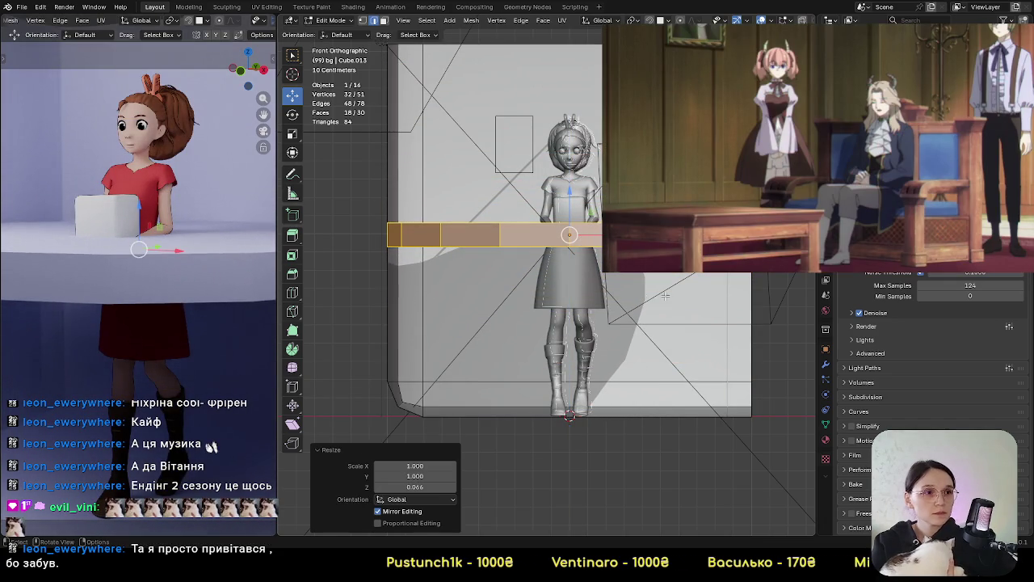
{"action": "key", "text": "s"}
{"action": "key", "text": "z"}
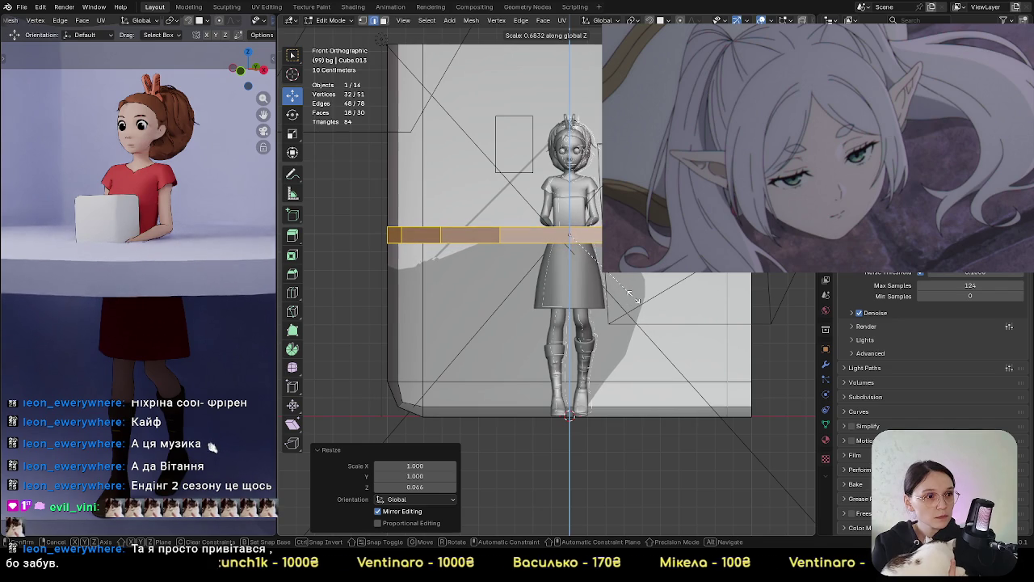
{"action": "left_click", "coordinate": [634, 297]}
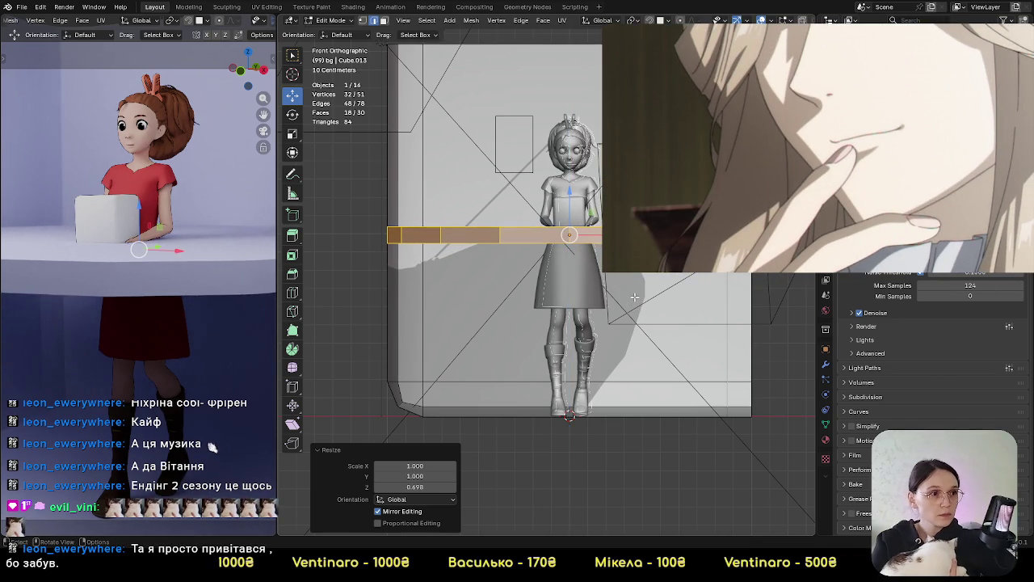
{"action": "key", "text": "s"}
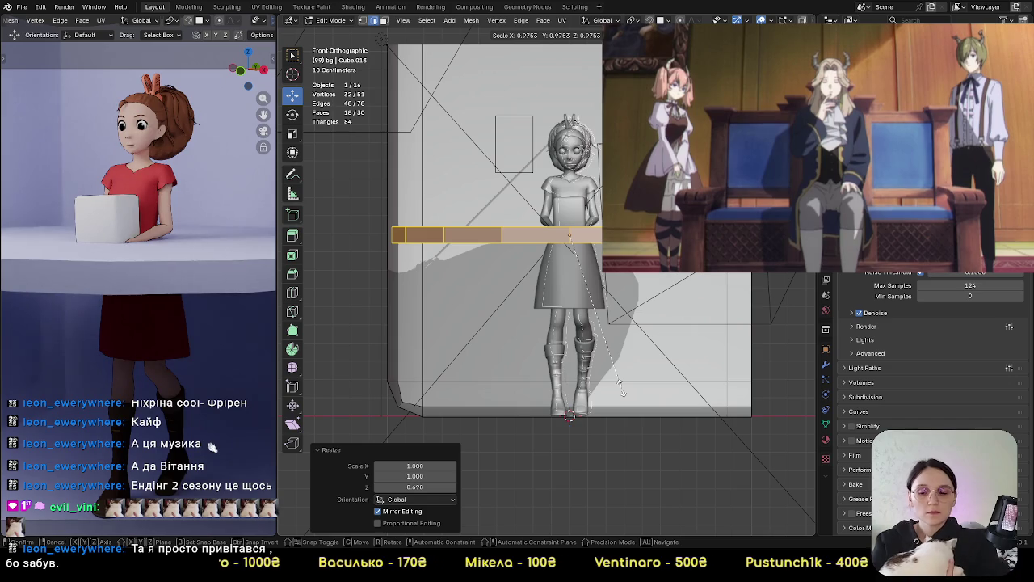
{"action": "key", "text": "shift+z"}
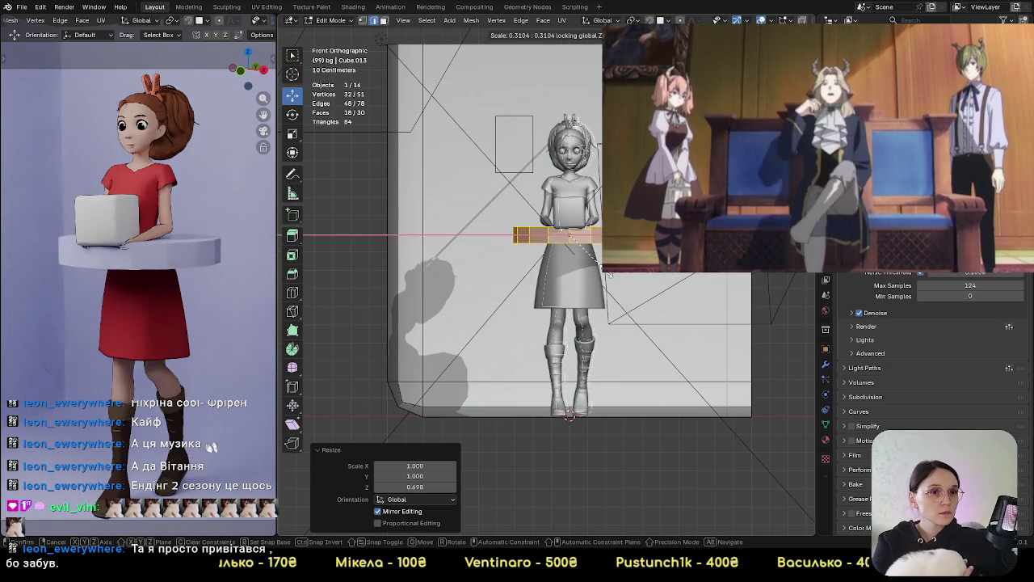
{"action": "left_click", "coordinate": [606, 279]}
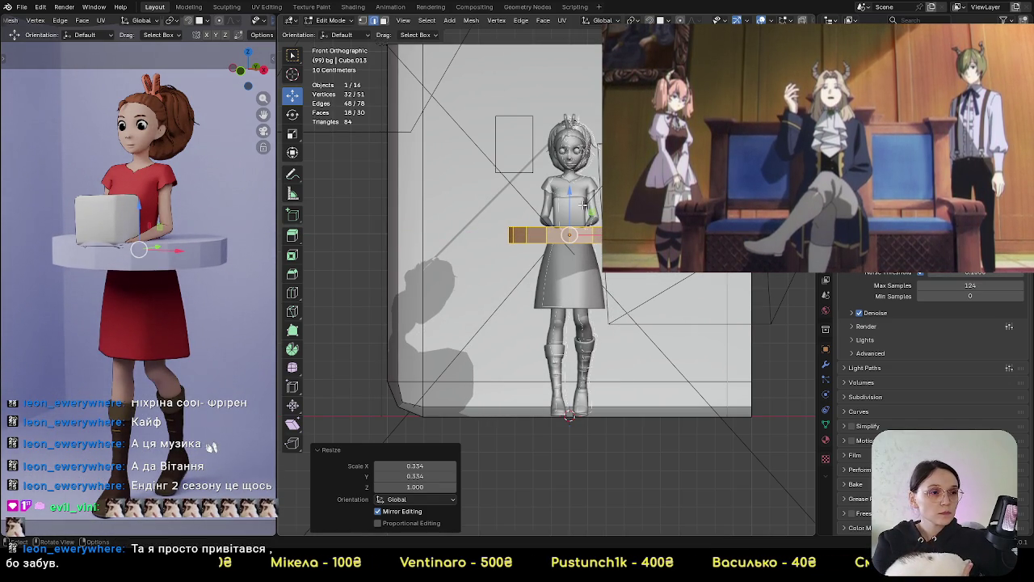
{"action": "key", "text": "g"}
{"action": "key", "text": "z"}
{"action": "left_click", "coordinate": [576, 380]}
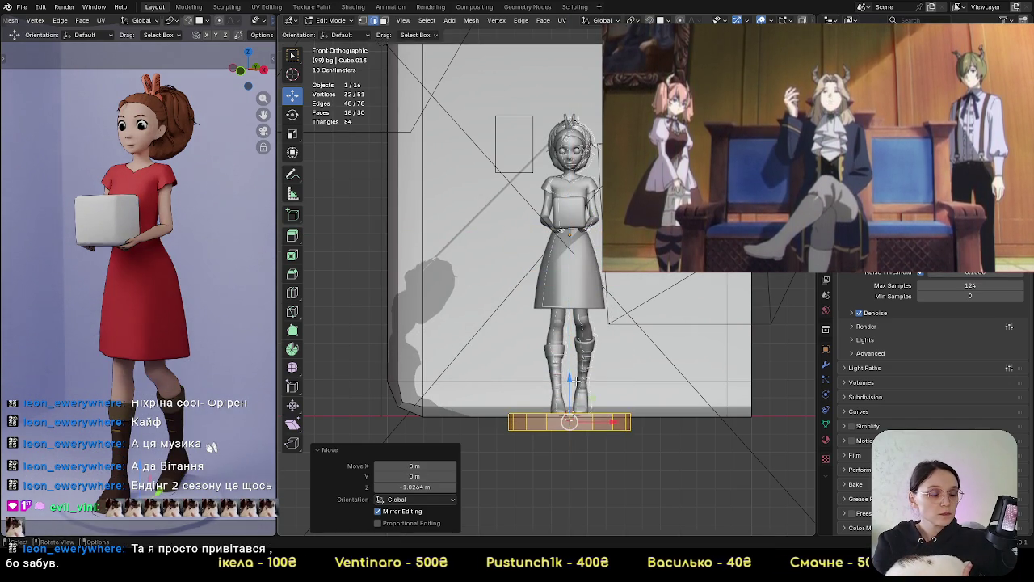
From the side view, centre the disc faces under the character's feet
{"action": "key", "text": "KP_3"}
{"action": "scroll", "coordinate": [567, 507], "scroll_direction": "up", "scroll_amount": 8}
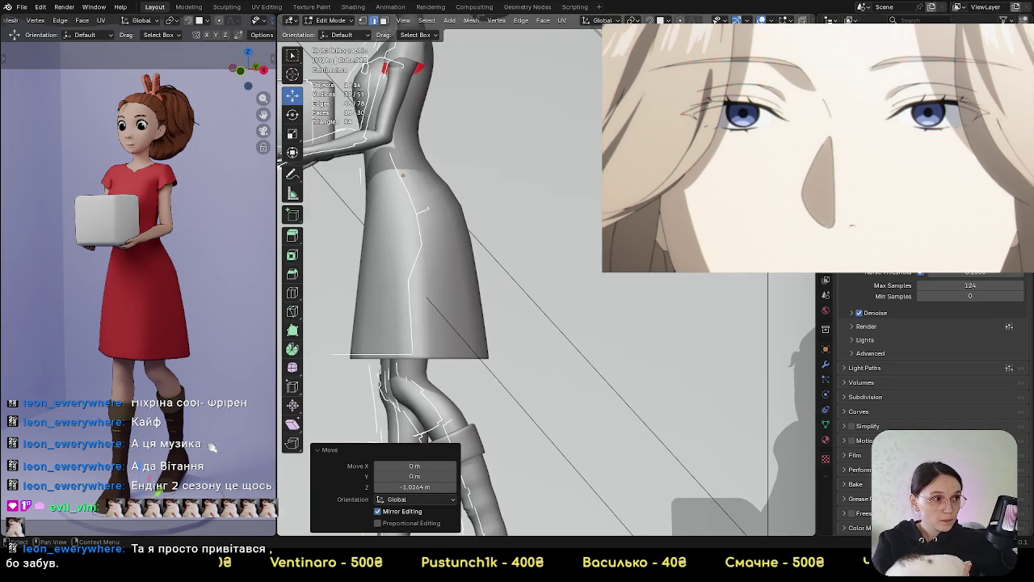
{"action": "middle_click_drag", "start_coordinate": [566, 501], "coordinate": [628, 403], "text": "shift"}
{"action": "scroll", "coordinate": [628, 403], "scroll_direction": "up", "scroll_amount": 2}
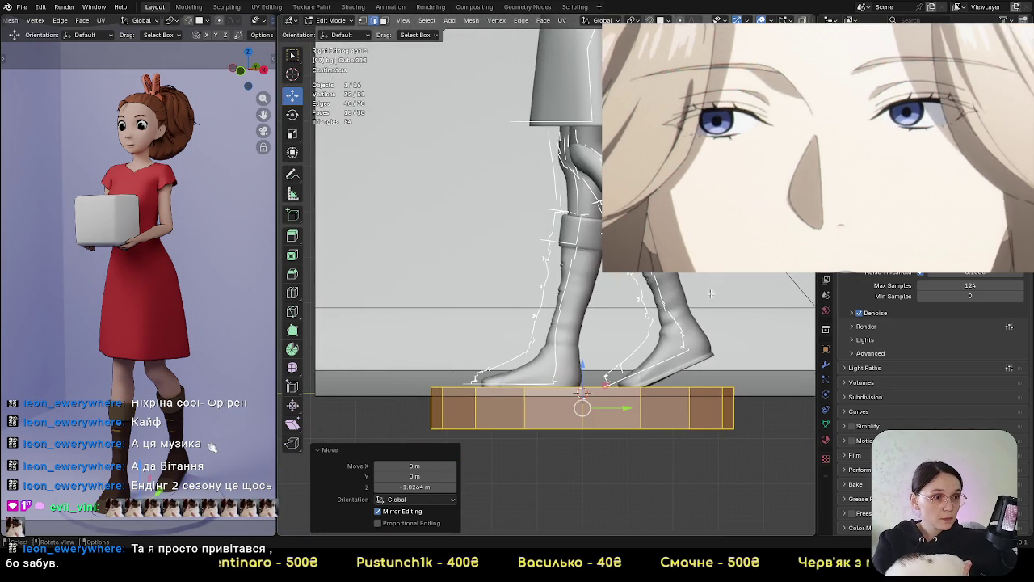
{"action": "mouse_move", "coordinate": [628, 403]}
{"action": "left_mouse_down"}
{"action": "mouse_move", "coordinate": [635, 412]}
{"action": "mouse_move", "coordinate": [596, 410]}
{"action": "mouse_move", "coordinate": [601, 380]}
{"action": "left_mouse_up"}
{"action": "middle_click_drag", "start_coordinate": [601, 347], "coordinate": [653, 406]}
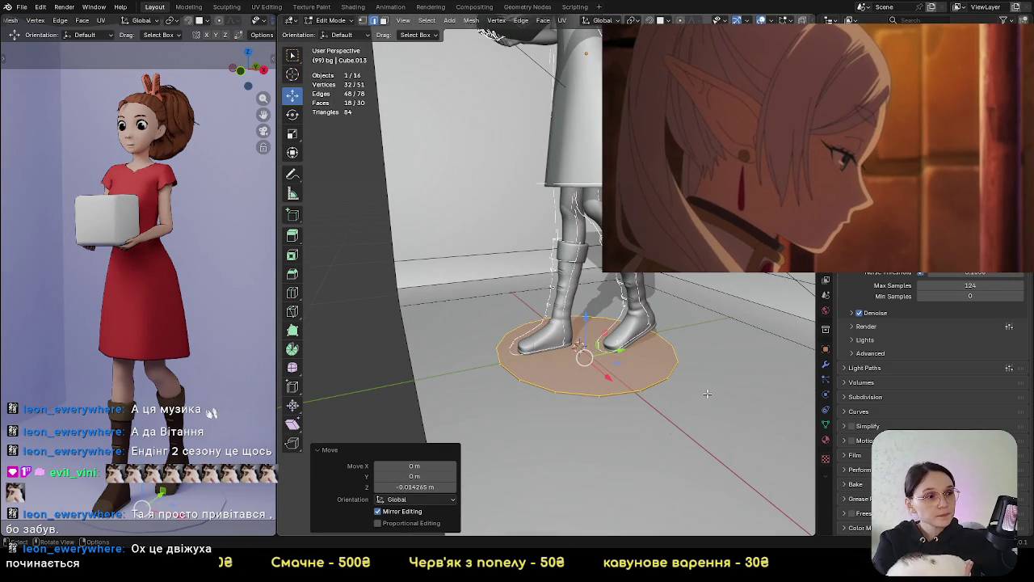
Separate the selected faces into their own object, bg.001, and return to Object Mode
{"action": "key", "text": "p"}
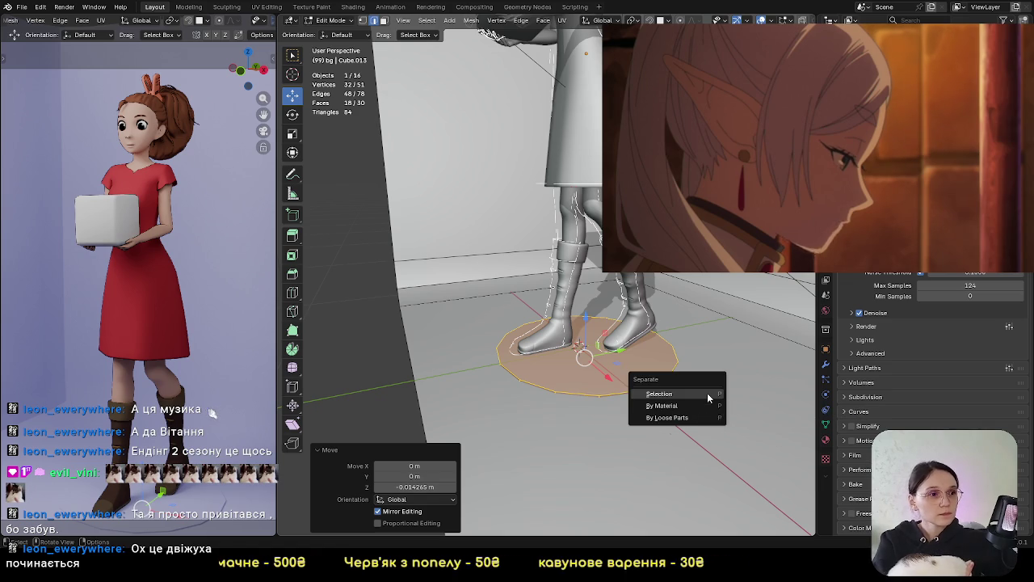
{"action": "left_click", "coordinate": [659, 393]}
{"action": "key", "text": "Tab"}
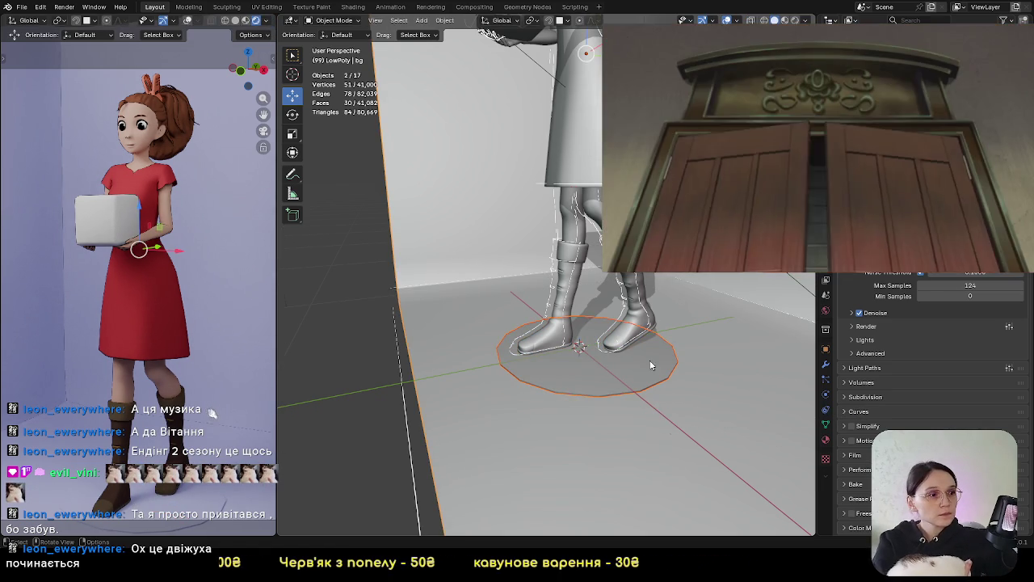
{"action": "left_click", "coordinate": [826, 440]}
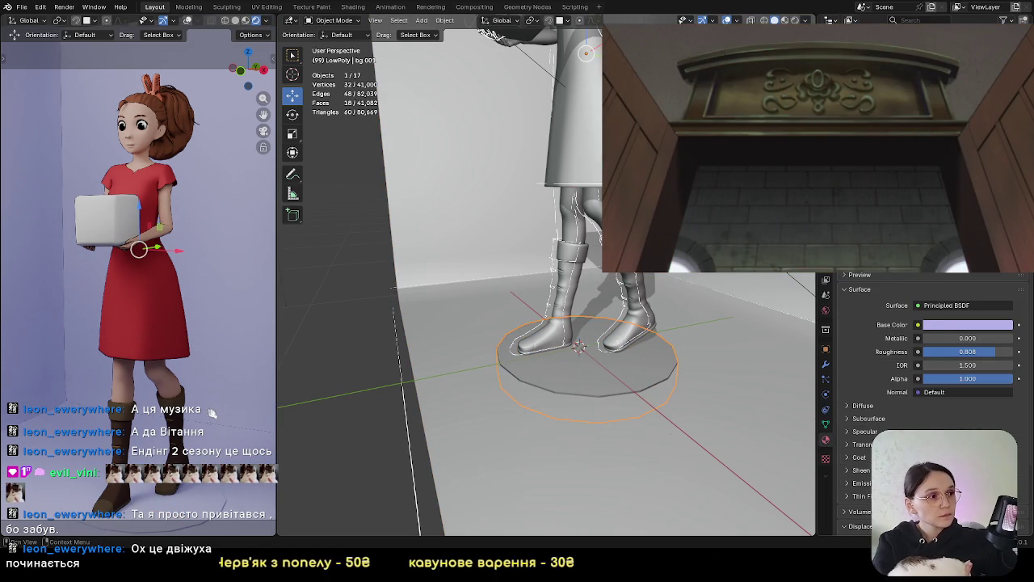
Give the disc a new single-user material named 1
{"action": "scroll", "coordinate": [905, 283], "scroll_direction": "up", "scroll_amount": 2}
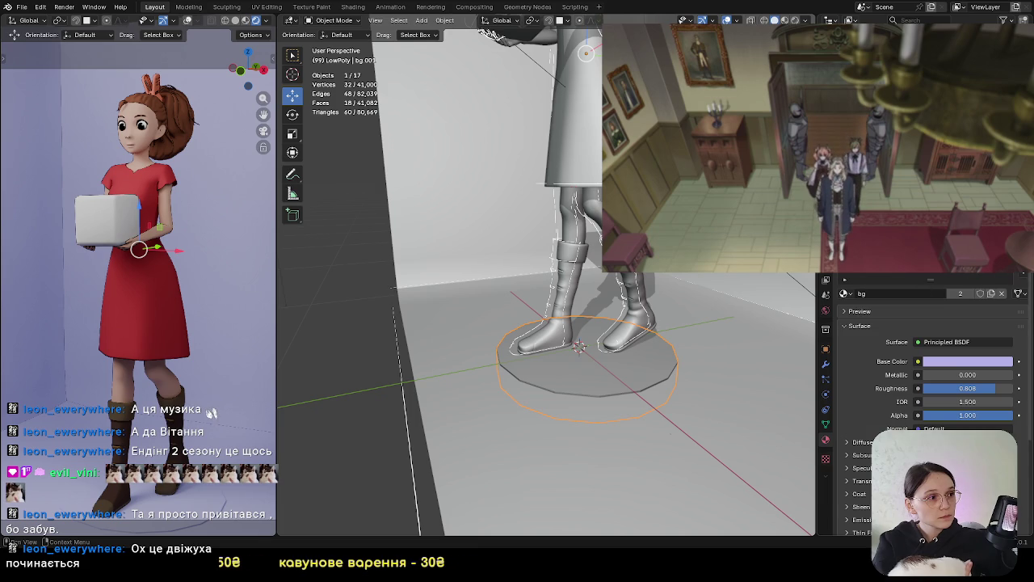
{"action": "left_click", "coordinate": [1002, 294]}
{"action": "left_click", "coordinate": [898, 295]}
{"action": "double_click", "coordinate": [898, 293]}
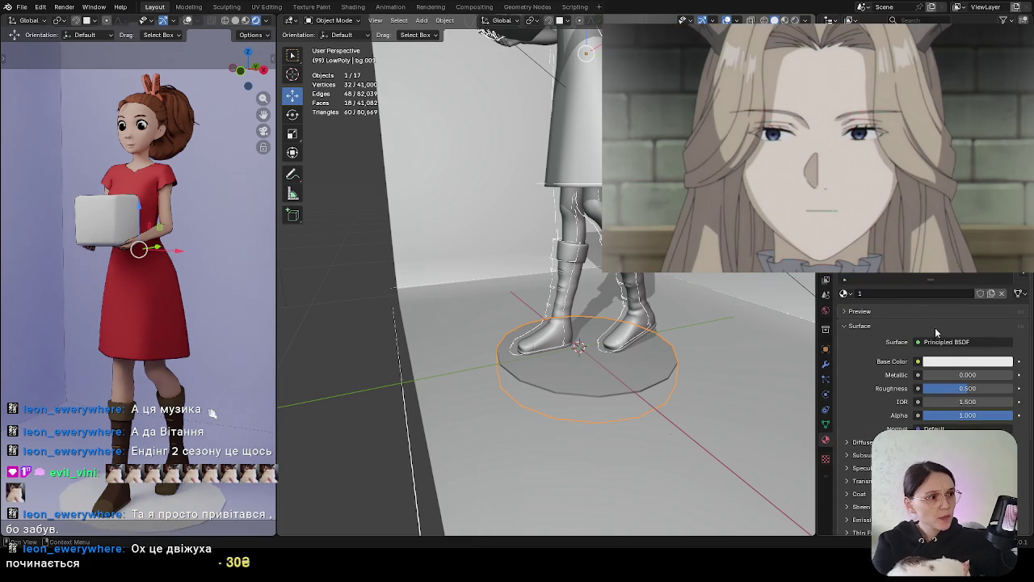
Set base colour A34E04 and roughness 0.774, then apply Shade Auto Smooth to the pedestal
{"action": "left_click", "coordinate": [974, 370]}
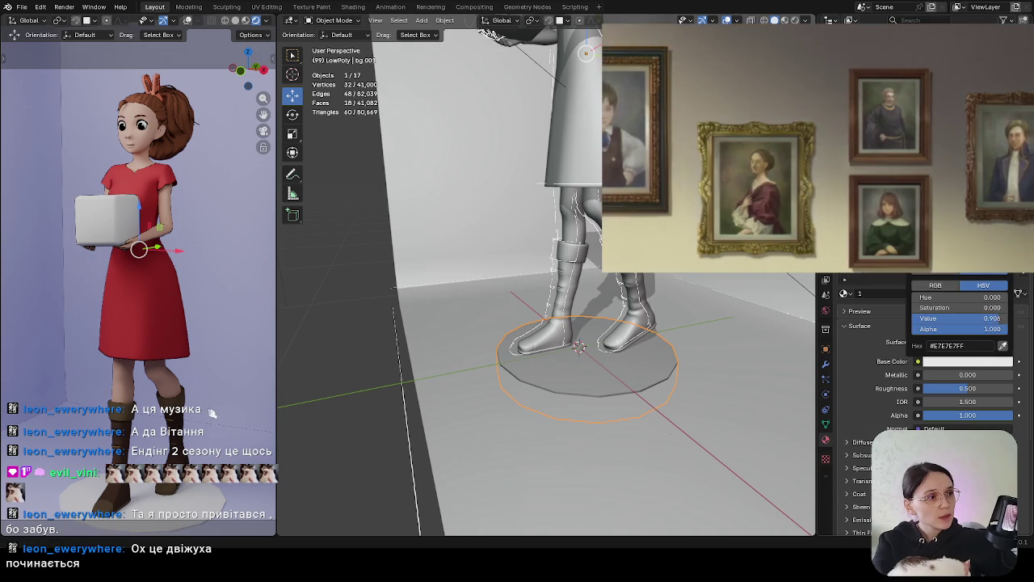
{"action": "left_click_drag", "start_coordinate": [994, 319], "coordinate": [969, 319]}
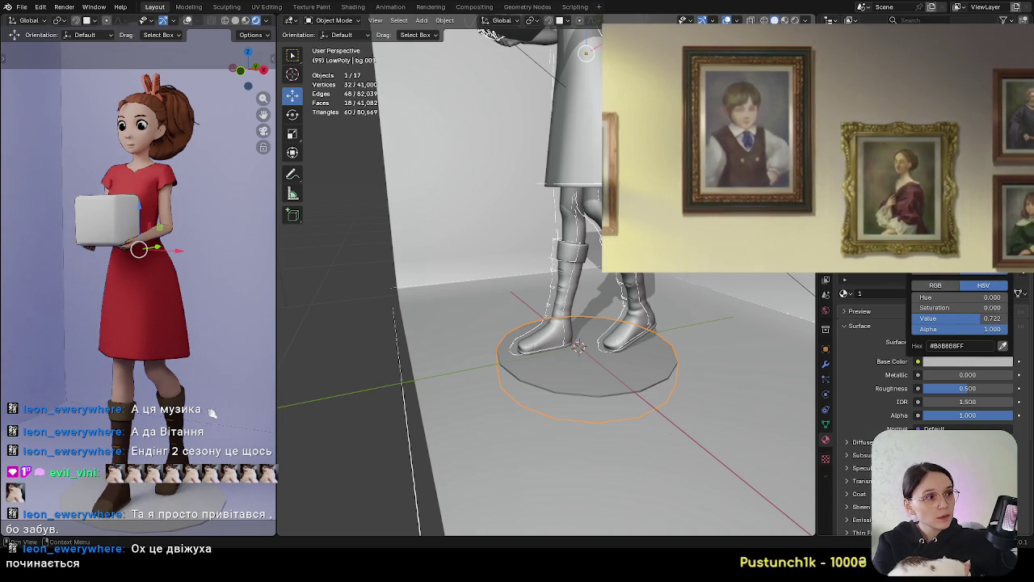
{"action": "key", "text": "ctrl+v"}
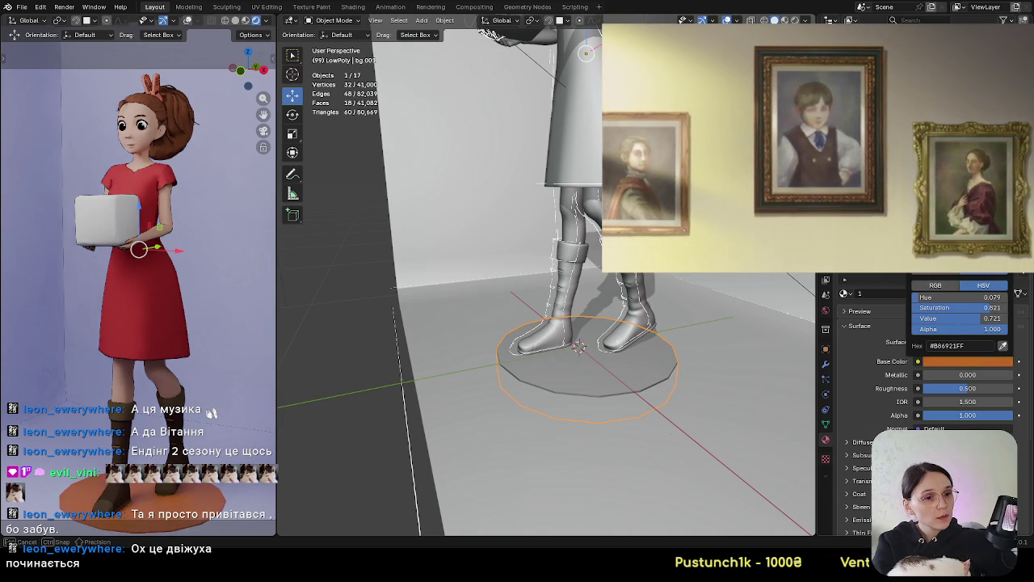
{"action": "key", "text": "ctrl+v"}
{"action": "key", "text": "ctrl+v"}
{"action": "key", "text": "ctrl+v"}
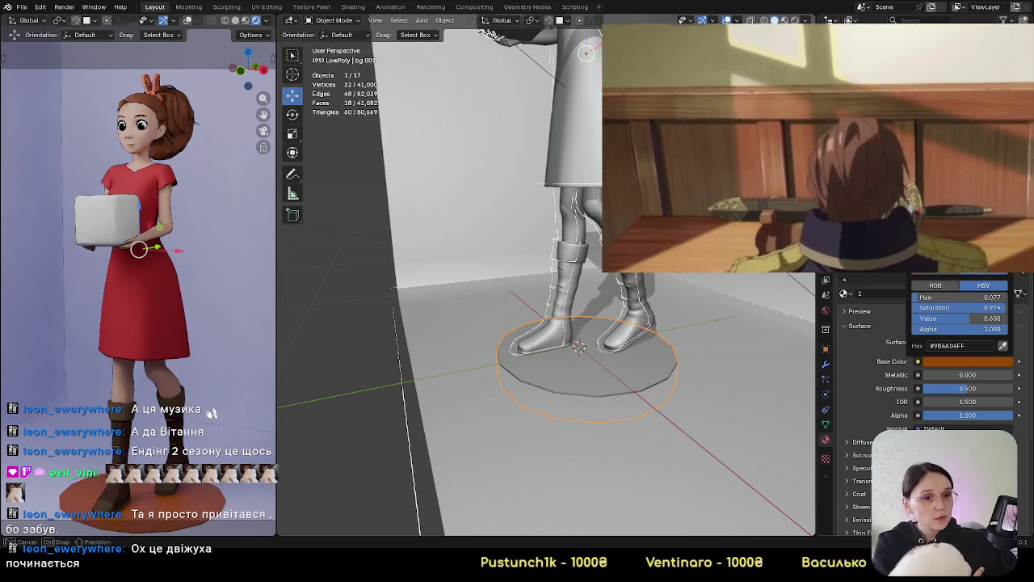
{"action": "key", "text": "ctrl+v"}
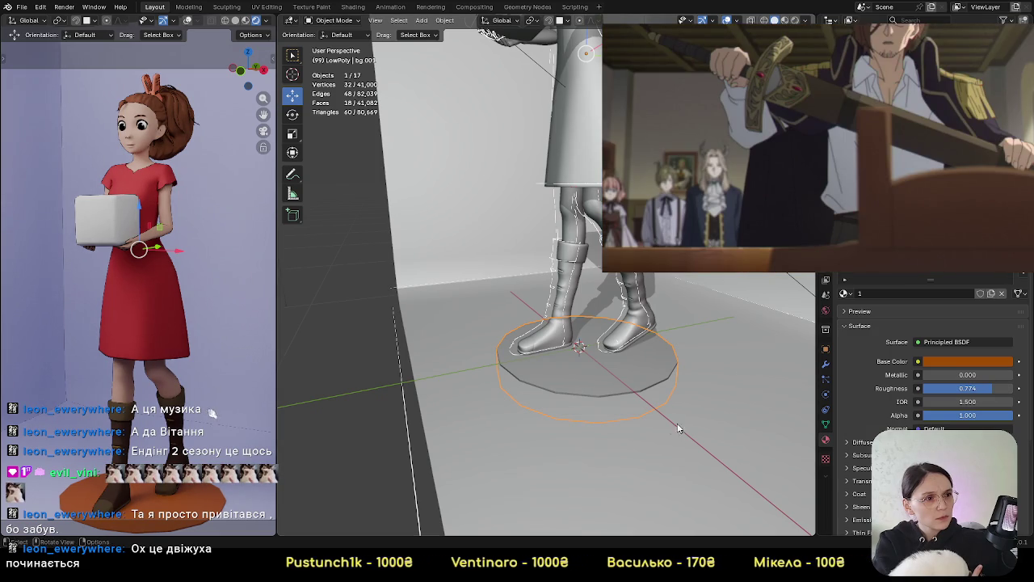
{"action": "right_click", "coordinate": [612, 362]}
{"action": "left_click", "coordinate": [600, 347]}
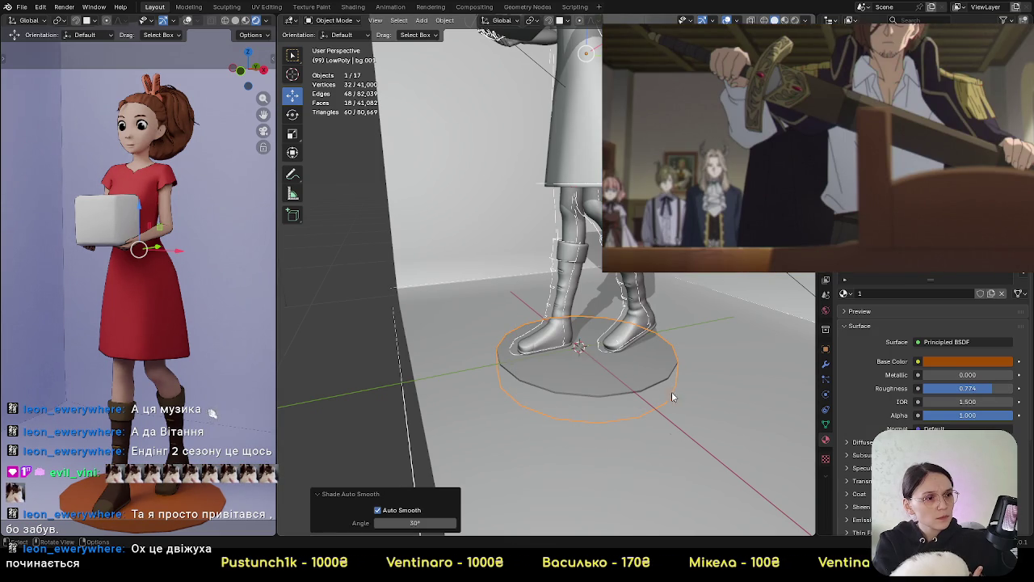
Lower the bg backdrop floor by -0.142 m along Z
{"action": "middle_click_drag", "start_coordinate": [640, 369], "coordinate": [702, 345]}
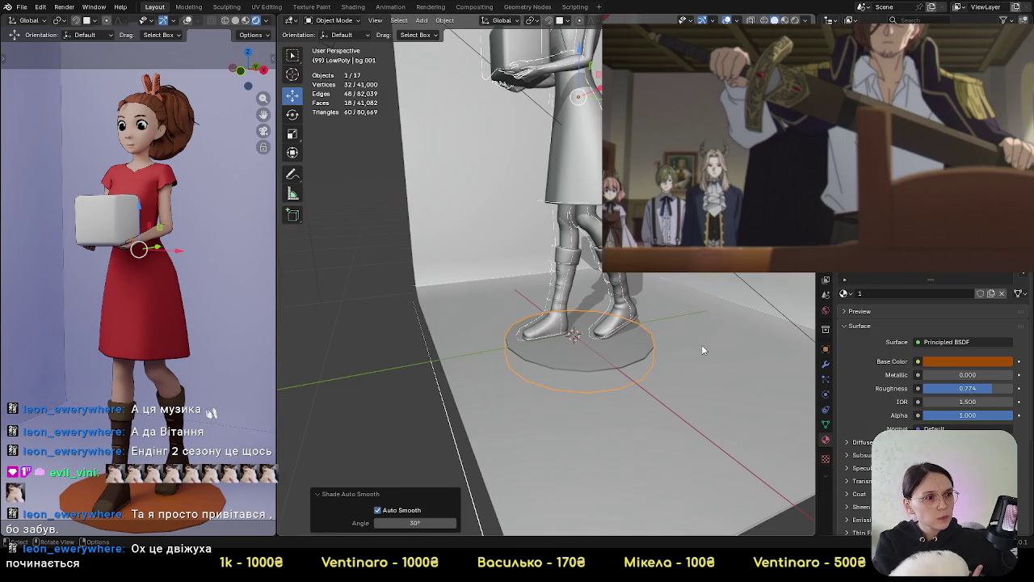
{"action": "left_click", "coordinate": [702, 345]}
{"action": "key", "text": "g"}
{"action": "key", "text": "z"}
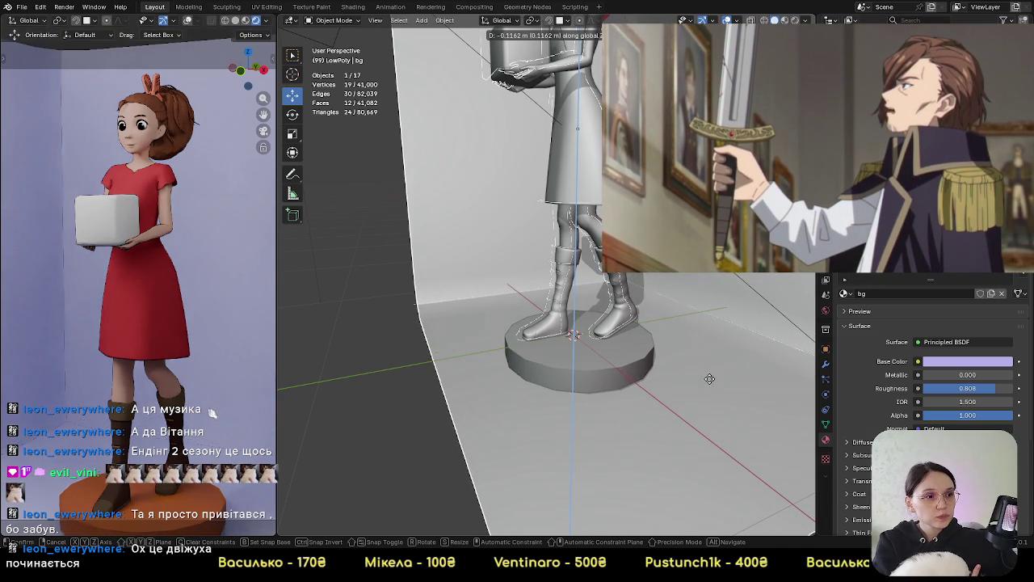
{"action": "left_click", "coordinate": [709, 383]}
Check the plinth and lowered floor heights in Right Orthographic view, then reframe the preview
{"action": "key", "text": "KP_3"}
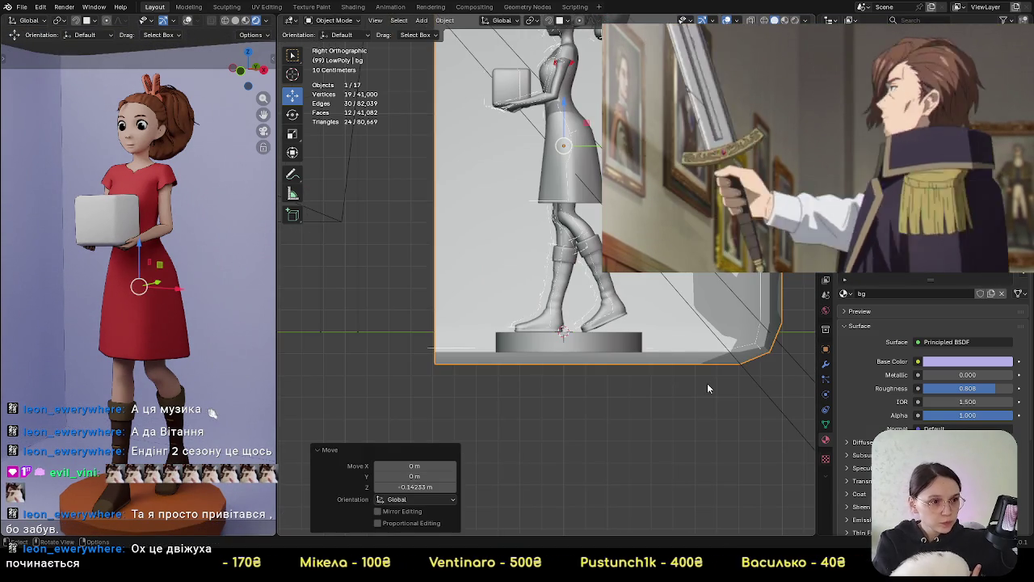
{"action": "scroll", "coordinate": [707, 388], "scroll_direction": "up", "scroll_amount": 4}
{"action": "left_click", "coordinate": [717, 416]}
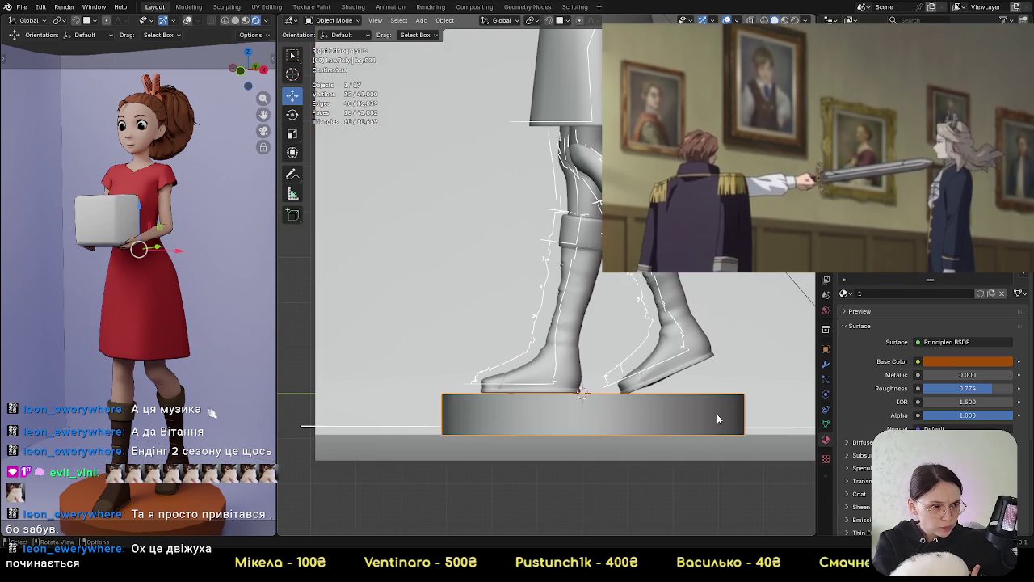
{"action": "left_click", "coordinate": [717, 419]}
{"action": "middle_click_drag", "start_coordinate": [717, 418], "coordinate": [660, 344]}
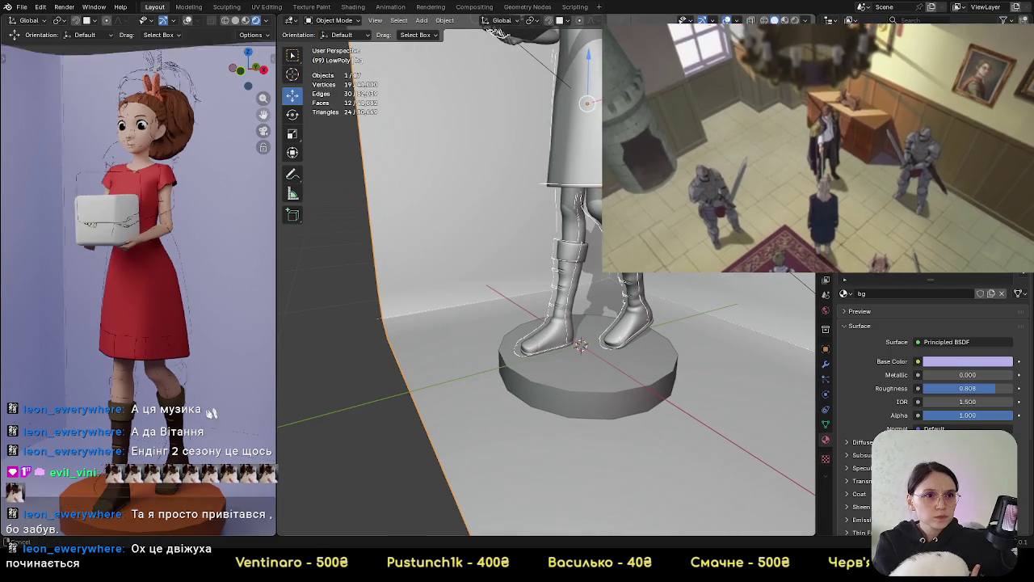
{"action": "left_click_drag", "start_coordinate": [265, 98], "coordinate": [212, 412]}
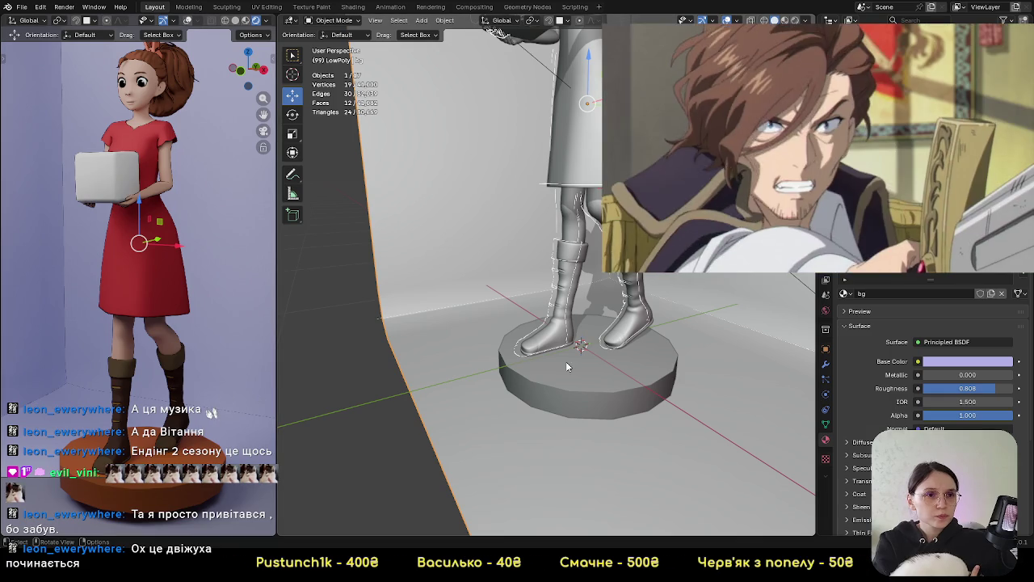
Look through the scene camera and move the camera to reframe the figure
{"action": "scroll", "coordinate": [535, 345], "scroll_direction": "down", "scroll_amount": 6}
{"action": "middle_click_drag", "start_coordinate": [578, 321], "coordinate": [558, 334]}
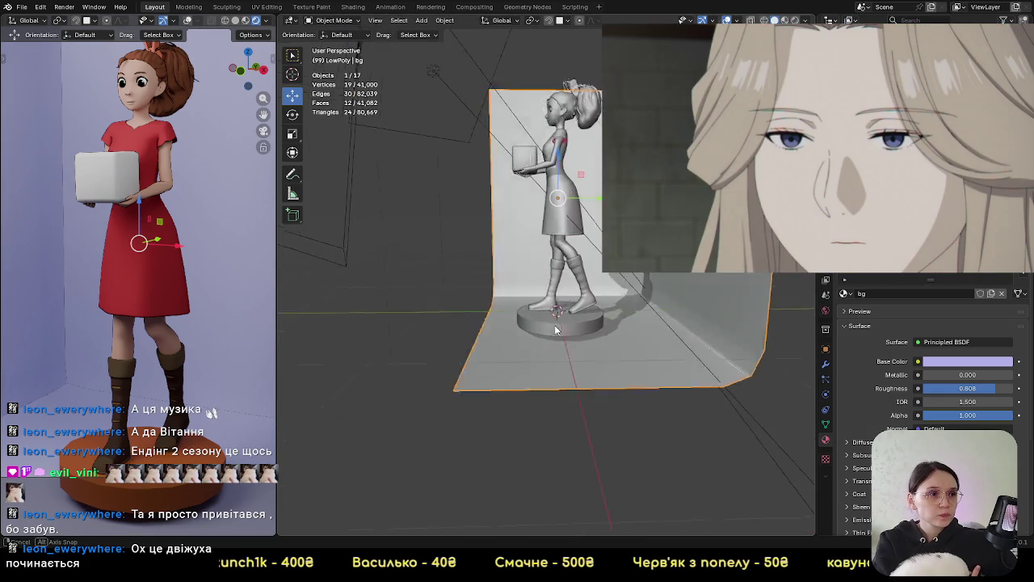
{"action": "scroll", "coordinate": [381, 174], "scroll_direction": "down", "scroll_amount": 3}
{"action": "middle_click_drag", "start_coordinate": [382, 174], "coordinate": [444, 216]}
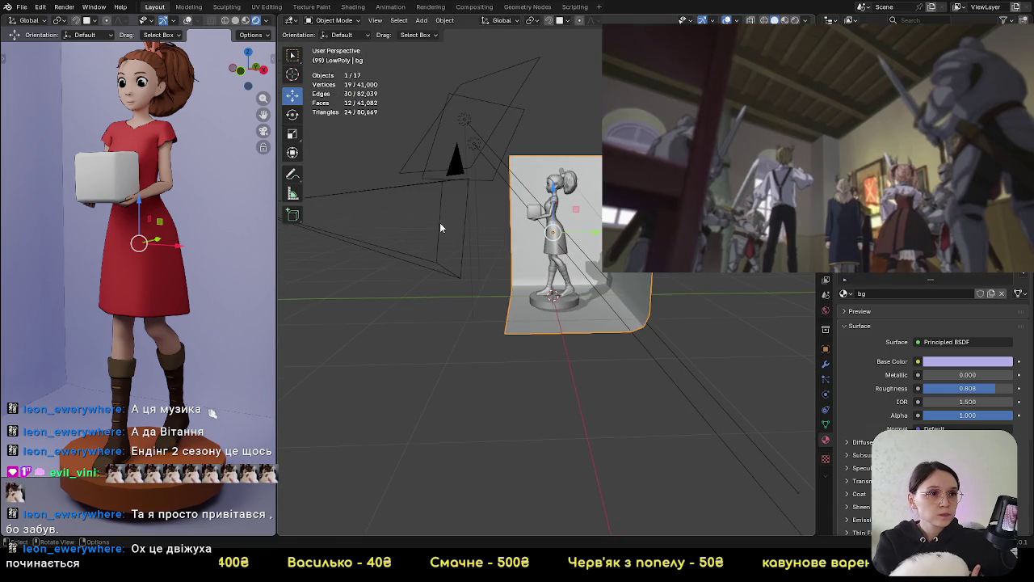
{"action": "left_click", "coordinate": [436, 263]}
{"action": "key", "text": "KP_0"}
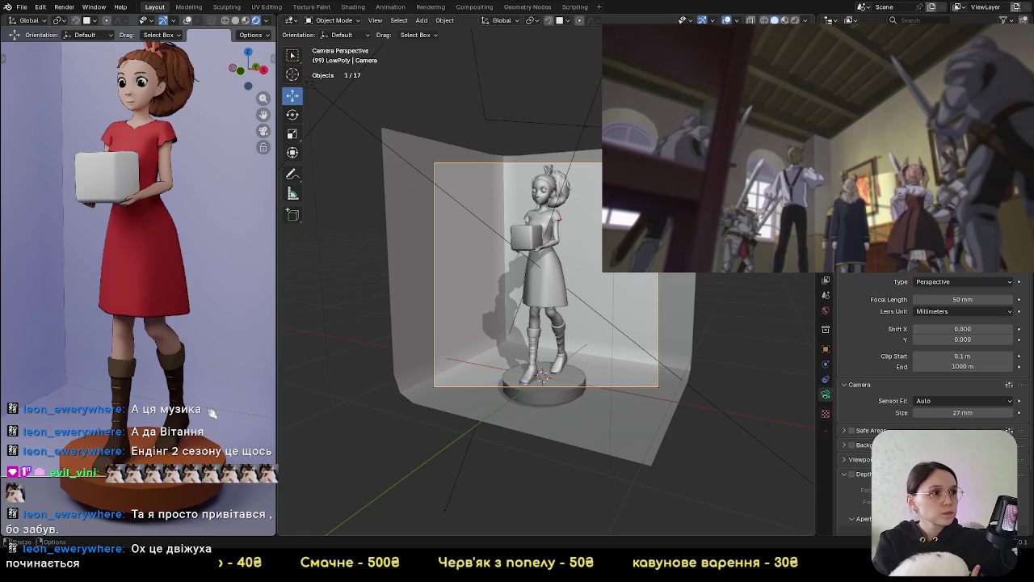
{"action": "middle_click_drag", "start_coordinate": [212, 413], "coordinate": [211, 412]}
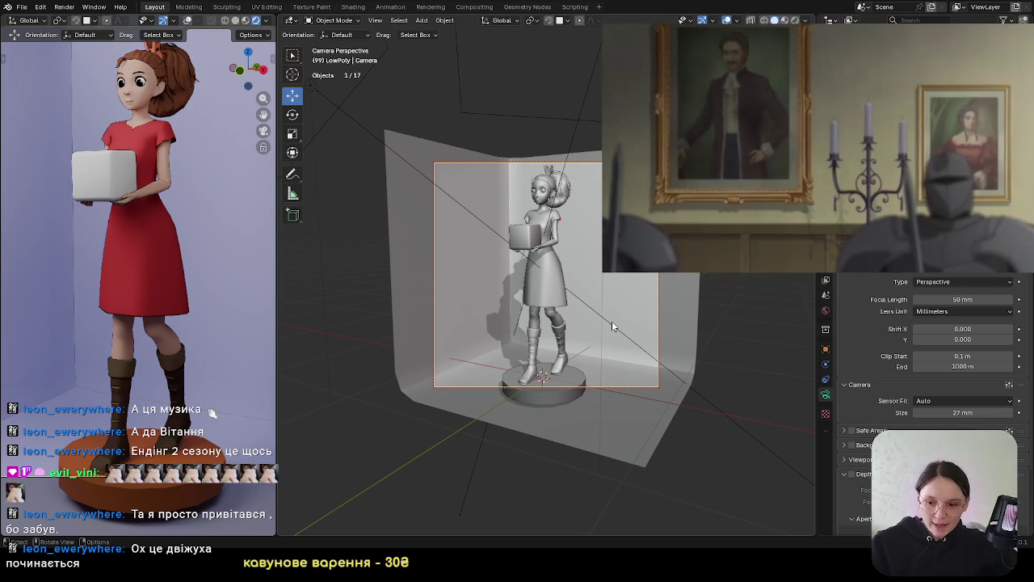
{"action": "key", "text": "g"}
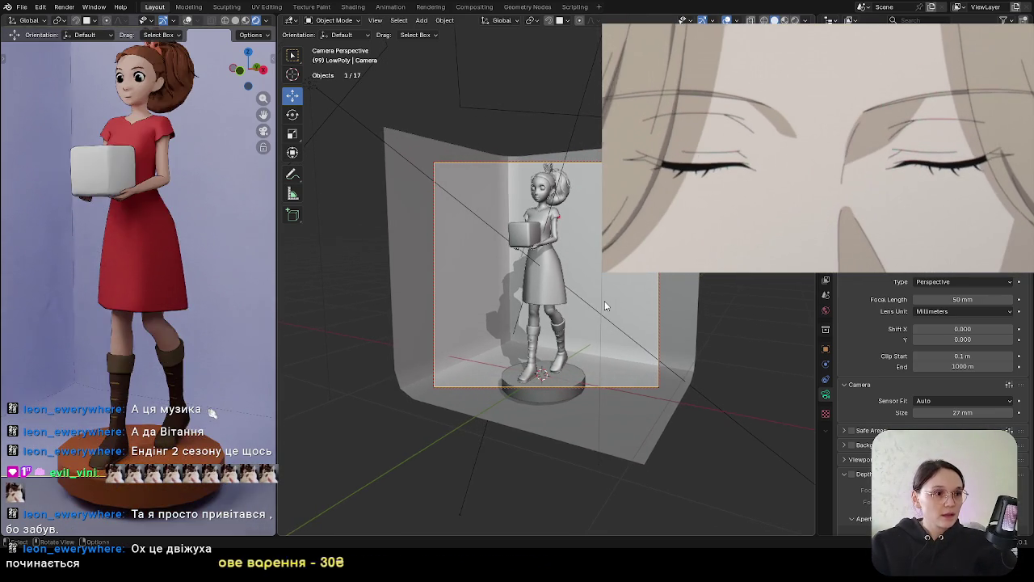
{"action": "left_click", "coordinate": [612, 322]}
Select the curved backdrop 'bg' and enter Edit Mode on its mesh
{"action": "left_click", "coordinate": [619, 301]}
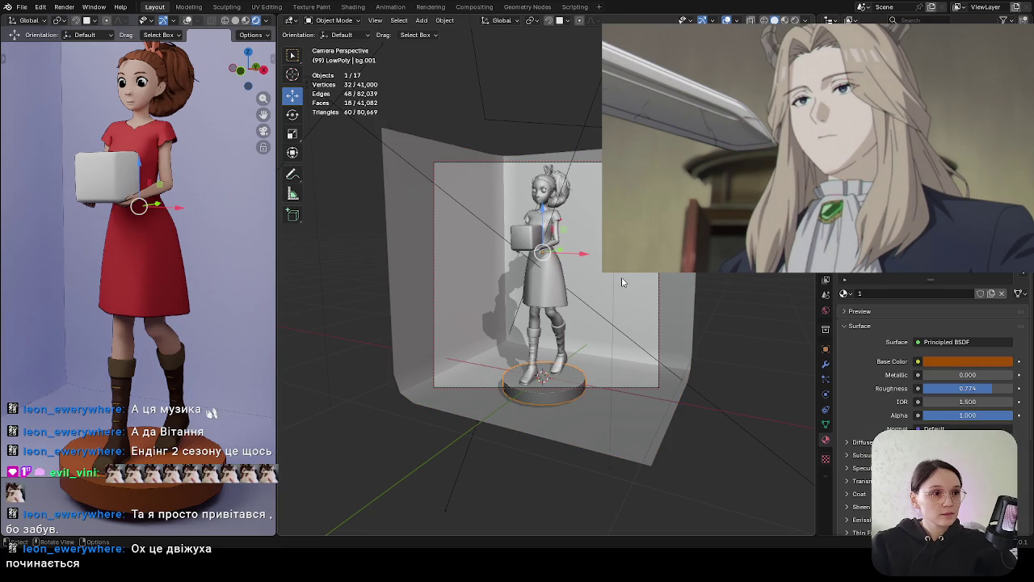
{"action": "scroll", "coordinate": [621, 279], "scroll_direction": "down", "scroll_amount": 3}
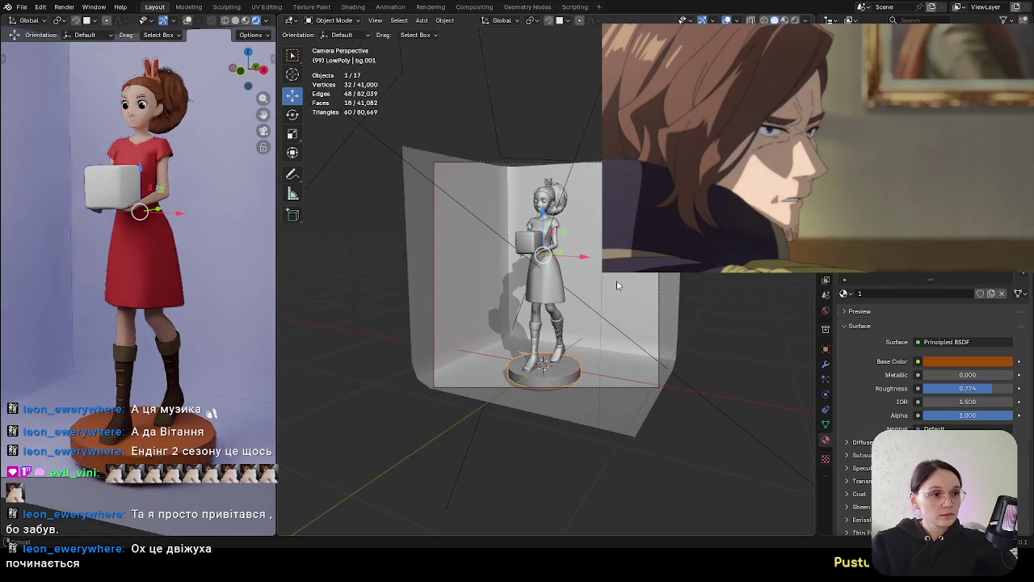
{"action": "middle_click_drag", "start_coordinate": [596, 251], "coordinate": [600, 231]}
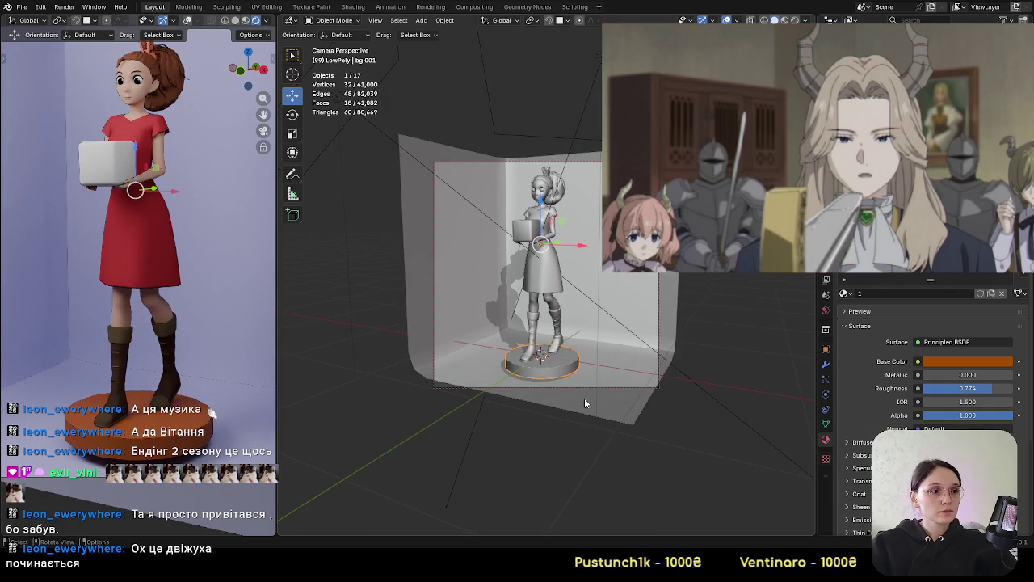
{"action": "left_click", "coordinate": [585, 400]}
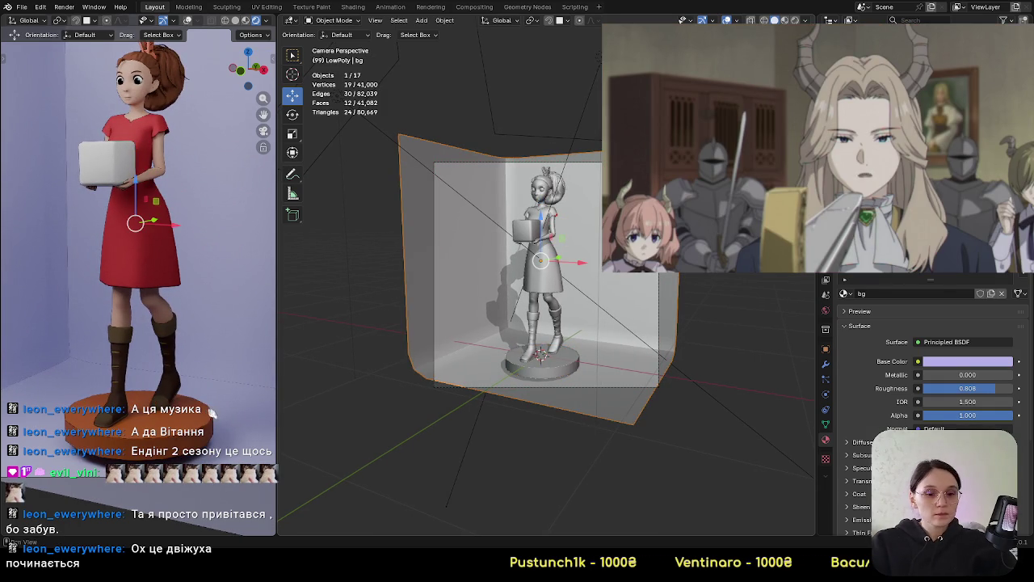
{"action": "key", "text": "Tab"}
{"action": "middle_click_drag", "start_coordinate": [485, 380], "coordinate": [506, 380]}
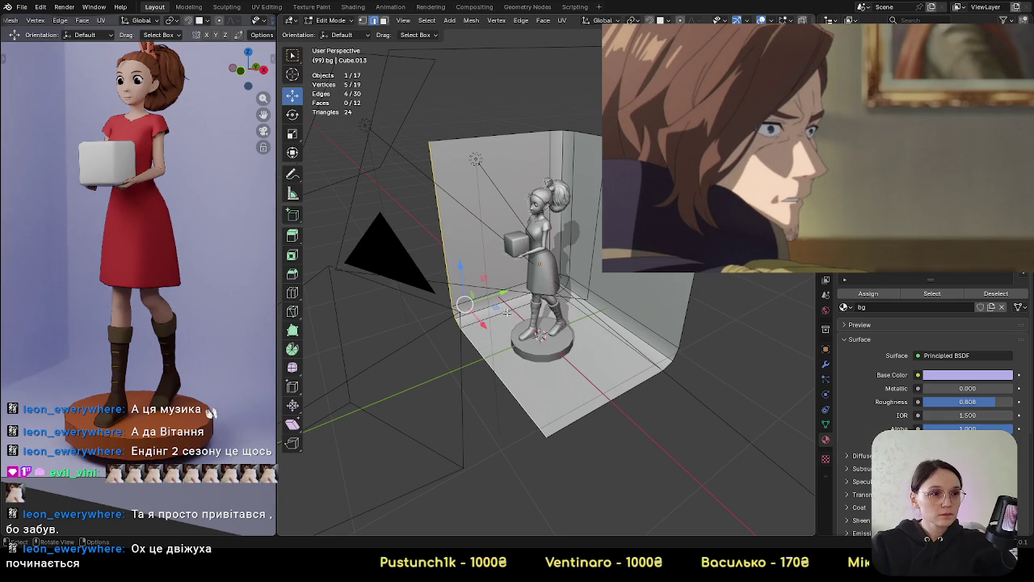
Move the bg wall edge -0.419 m along Y, clear the selection and return to Object Mode
{"action": "key", "text": "g"}
{"action": "key", "text": "y"}
{"action": "left_click", "coordinate": [469, 349]}
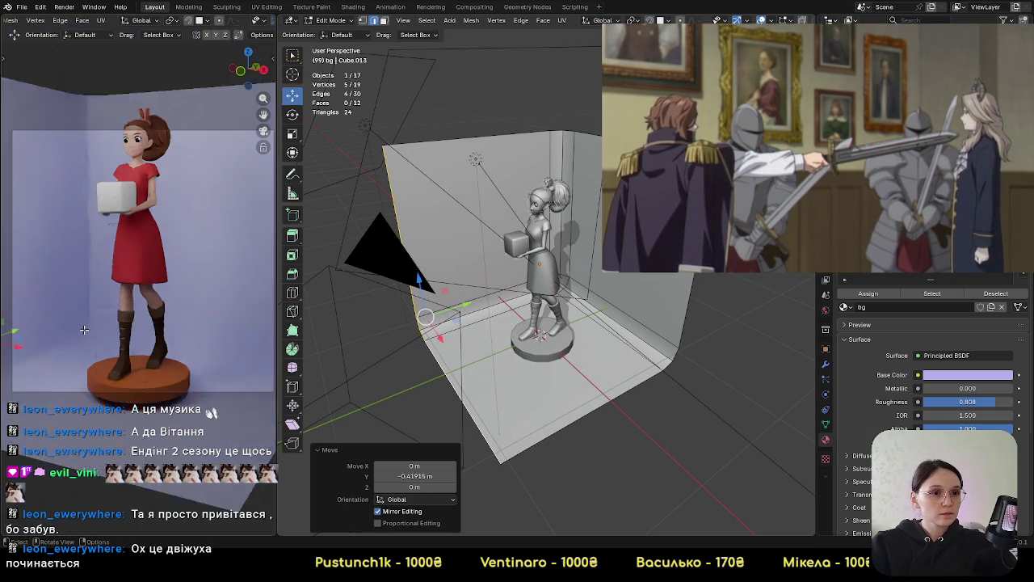
{"action": "mouse_move", "coordinate": [525, 323]}
{"action": "middle_mouse_down"}
{"action": "mouse_move", "coordinate": [559, 311]}
{"action": "mouse_move", "coordinate": [598, 404]}
{"action": "middle_mouse_up"}
{"action": "left_click", "coordinate": [613, 426]}
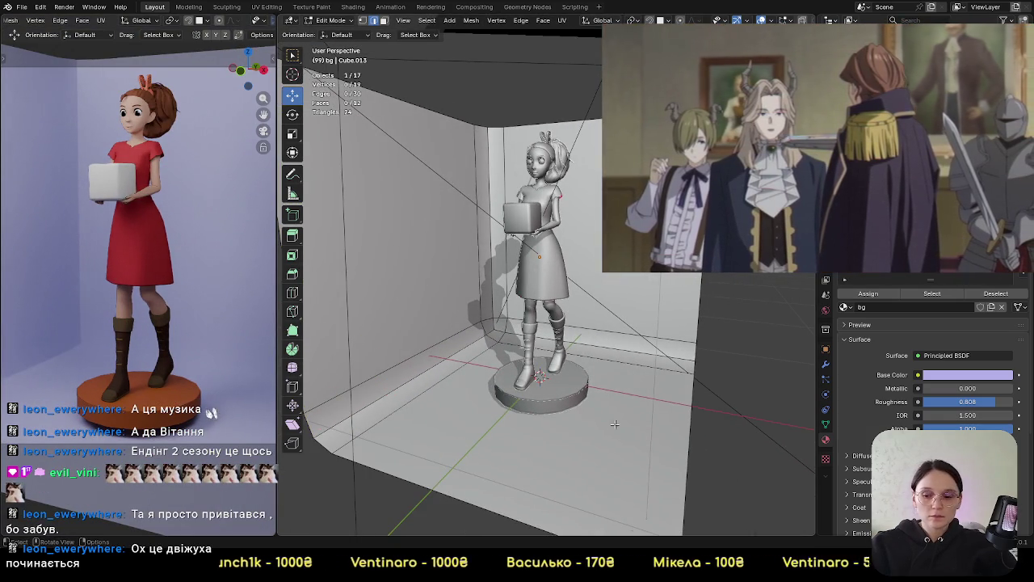
{"action": "key", "text": "Tab"}
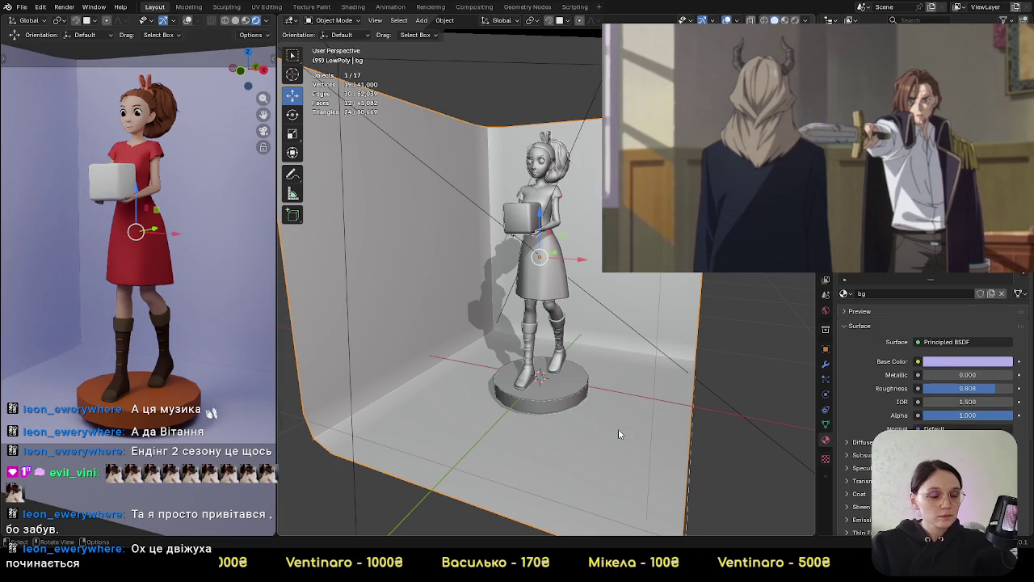
Raise the backdrop about 5 cm from the side orthographic view
{"action": "key", "text": "KP_3"}
{"action": "scroll", "coordinate": [598, 426], "scroll_direction": "up", "scroll_amount": 3}
{"action": "middle_click_drag", "start_coordinate": [577, 423], "coordinate": [642, 289], "text": "shift"}
{"action": "key", "text": "g"}
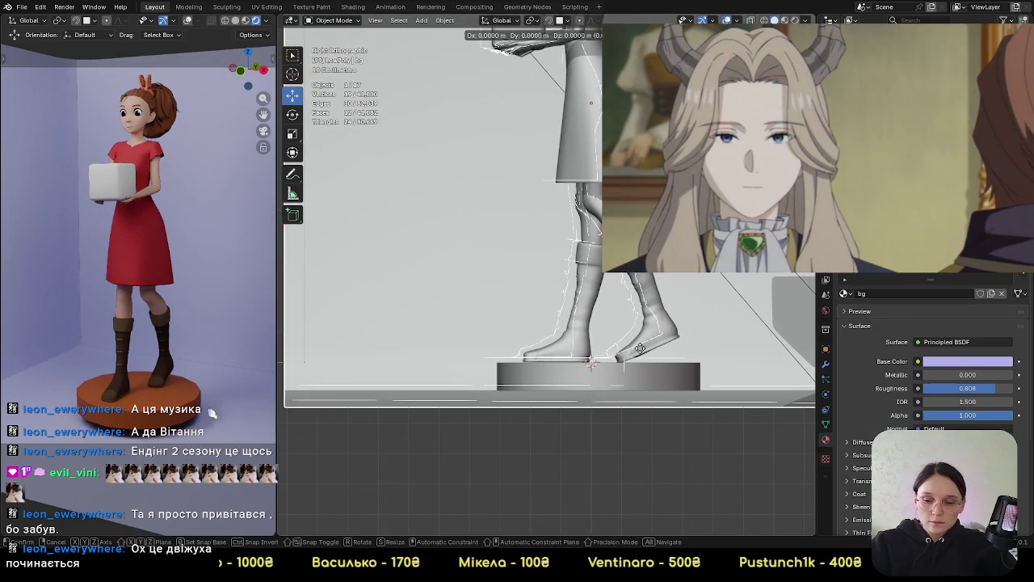
{"action": "key", "text": "Escape"}
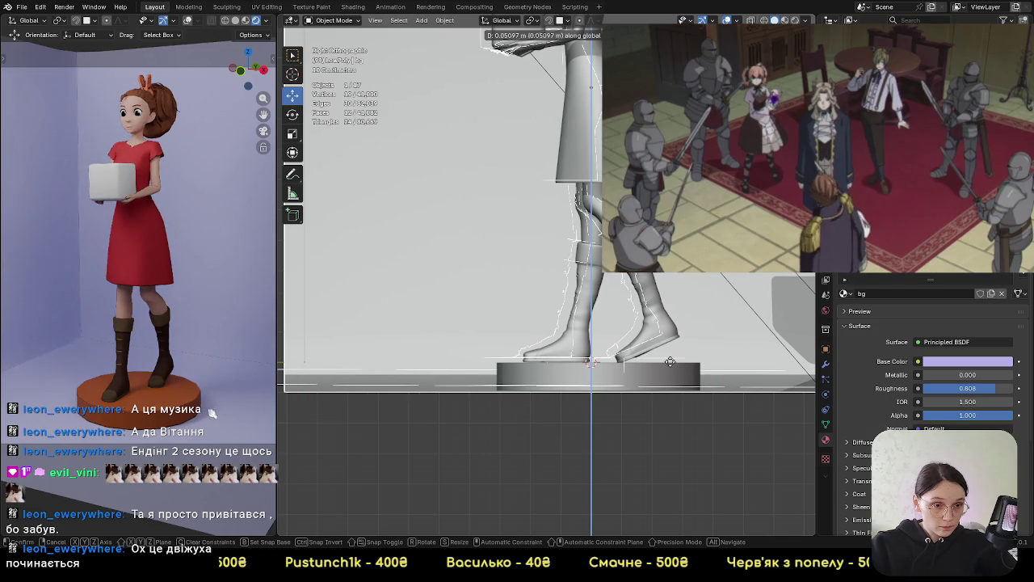
{"action": "left_click", "coordinate": [670, 359]}
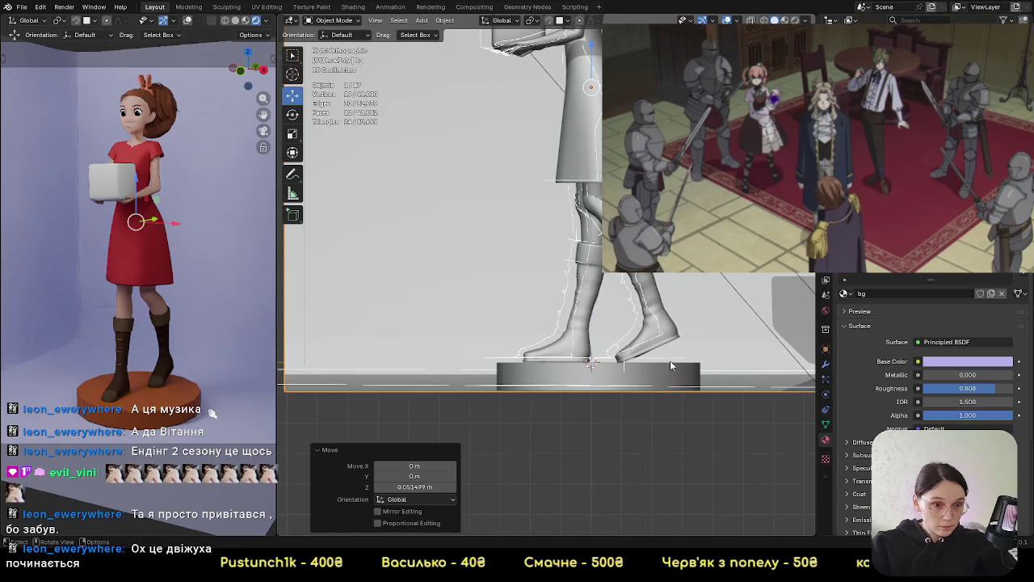
{"action": "mouse_move", "coordinate": [670, 359]}
{"action": "middle_mouse_down"}
{"action": "mouse_move", "coordinate": [598, 411]}
{"action": "mouse_move", "coordinate": [619, 386]}
{"action": "mouse_move", "coordinate": [596, 417]}
{"action": "mouse_move", "coordinate": [570, 377]}
{"action": "mouse_move", "coordinate": [608, 363]}
{"action": "mouse_move", "coordinate": [615, 346]}
{"action": "middle_mouse_up"}
Check the legs and plinth from the camera and a low angle, then slightly adjust the backdrop
{"action": "key", "text": "KP_0"}
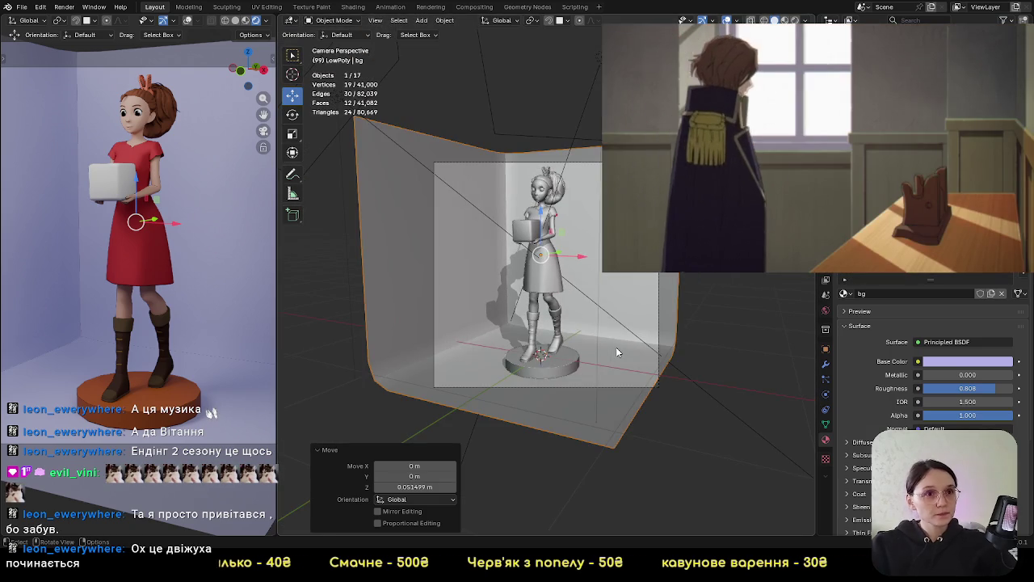
{"action": "mouse_move", "coordinate": [580, 420]}
{"action": "middle_mouse_down"}
{"action": "mouse_move", "coordinate": [605, 402]}
{"action": "mouse_move", "coordinate": [563, 440]}
{"action": "middle_mouse_up"}
{"action": "scroll", "coordinate": [606, 401], "scroll_direction": "up", "scroll_amount": 3}
{"action": "scroll", "coordinate": [563, 440], "scroll_direction": "up", "scroll_amount": 2}
{"action": "scroll", "coordinate": [203, 303], "scroll_direction": "up", "scroll_amount": 4}
{"action": "scroll", "coordinate": [188, 383], "scroll_direction": "up", "scroll_amount": 2}
{"action": "scroll", "coordinate": [190, 379], "scroll_direction": "down", "scroll_amount": 3}
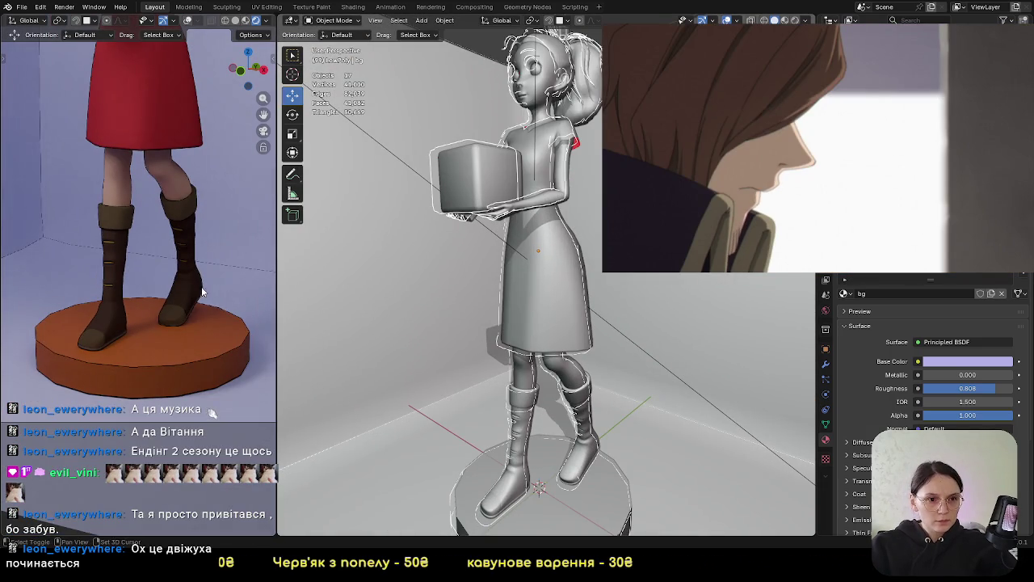
{"action": "scroll", "coordinate": [190, 322], "scroll_direction": "up", "scroll_amount": 2}
{"action": "scroll", "coordinate": [190, 321], "scroll_direction": "down", "scroll_amount": 3}
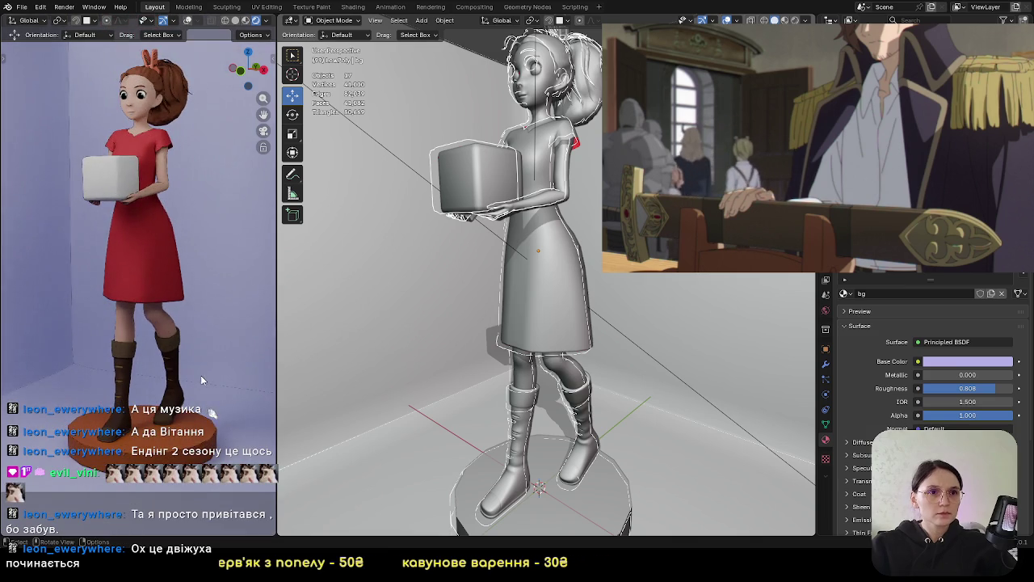
{"action": "middle_click_drag", "start_coordinate": [572, 440], "coordinate": [668, 406]}
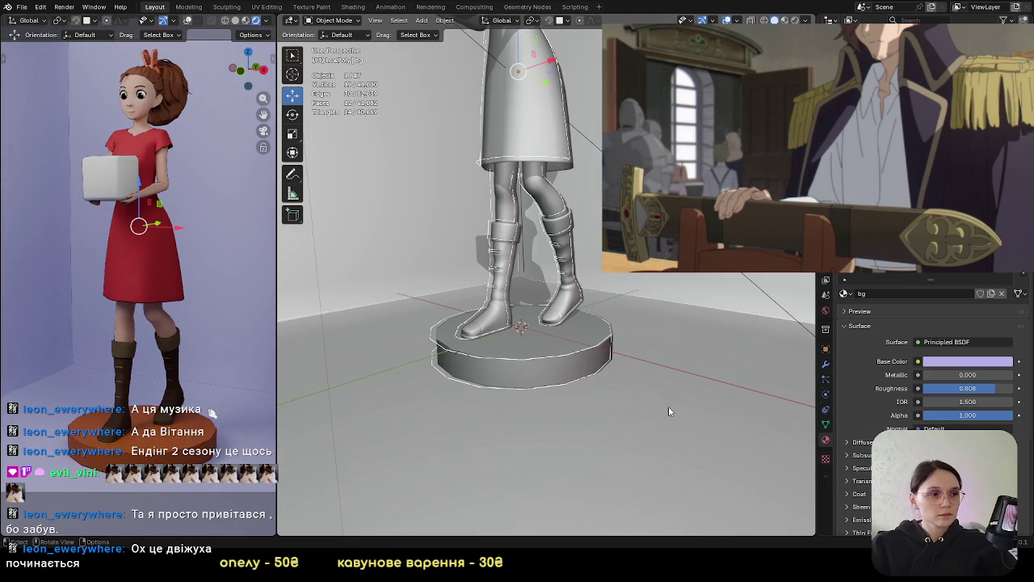
{"action": "key", "text": "g"}
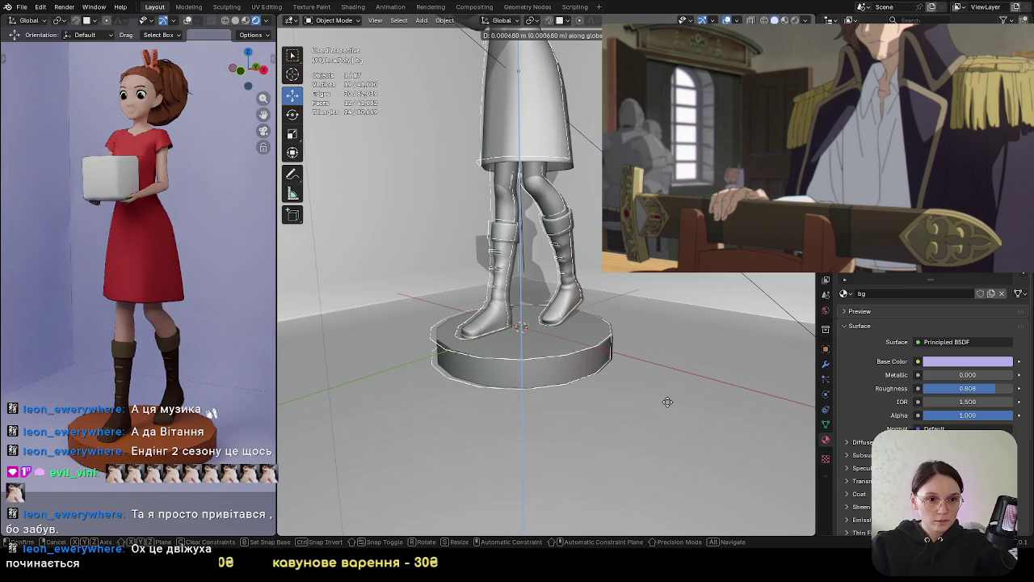
{"action": "left_click", "coordinate": [666, 402]}
Nudge the backdrop up 0.000655 m along Z and save arietty.blend
{"action": "scroll", "coordinate": [188, 324], "scroll_direction": "up", "scroll_amount": 3}
{"action": "scroll", "coordinate": [188, 324], "scroll_direction": "up", "scroll_amount": 3}
{"action": "scroll", "coordinate": [121, 300], "scroll_direction": "up", "scroll_amount": 2}
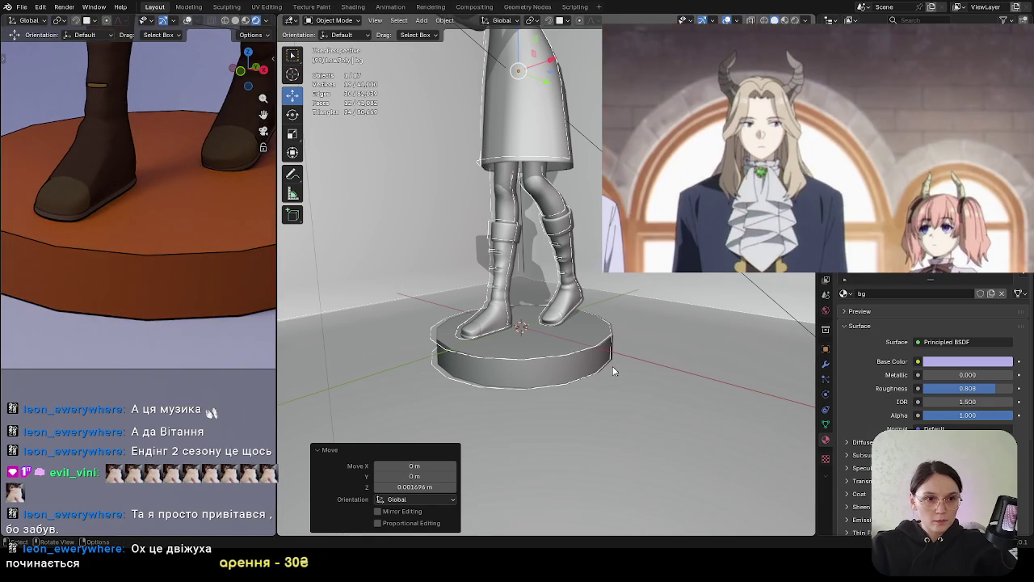
{"action": "key", "text": "g"}
{"action": "key", "text": "z"}
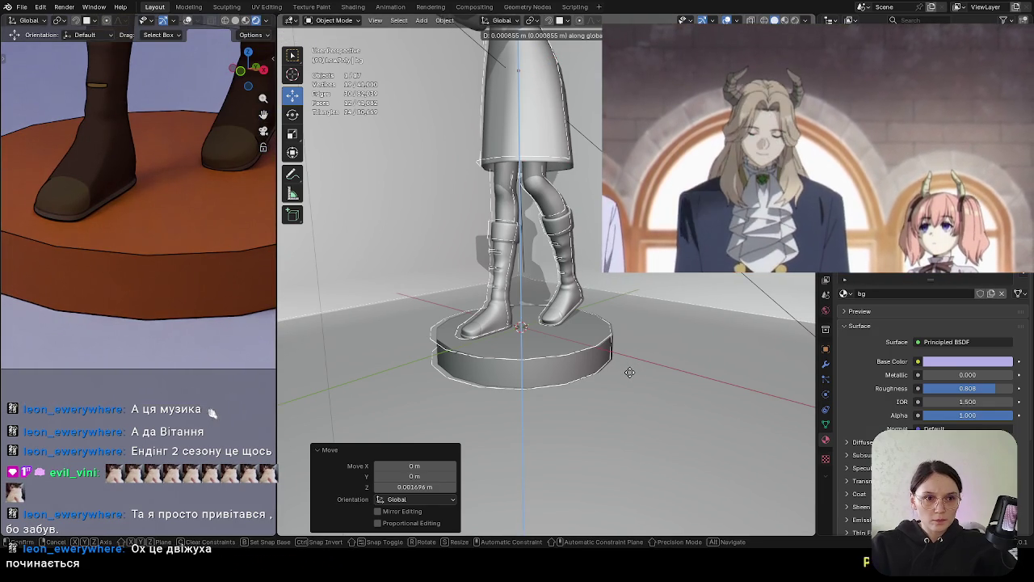
{"action": "left_click", "coordinate": [632, 374]}
{"action": "key", "text": "ctrl+s"}
{"action": "scroll", "coordinate": [639, 351], "scroll_direction": "down", "scroll_amount": 5}
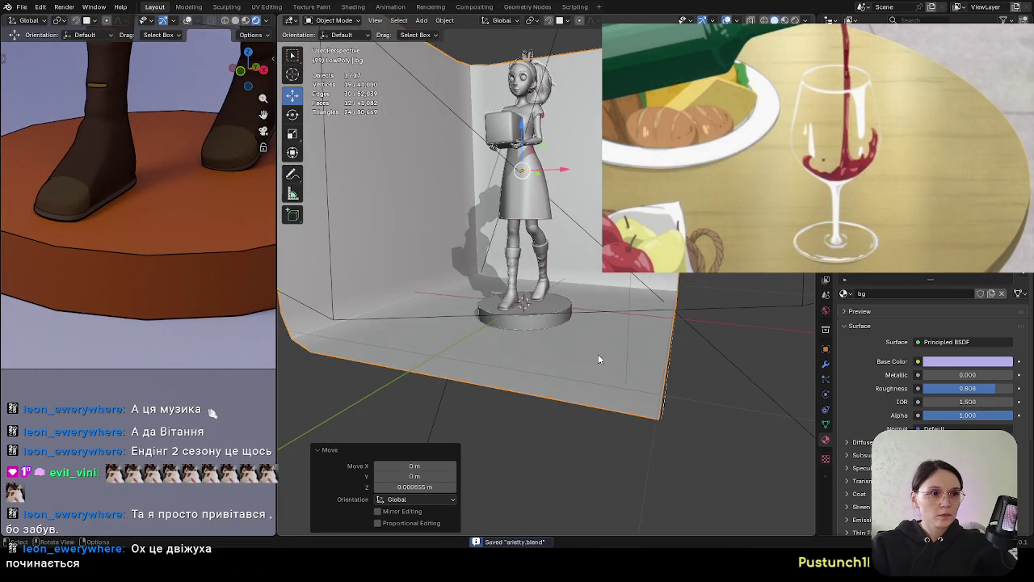
Reframe the rendered preview on the figure and save arietty.blend again
{"action": "scroll", "coordinate": [212, 293], "scroll_direction": "down", "scroll_amount": 4}
{"action": "scroll", "coordinate": [173, 349], "scroll_direction": "down", "scroll_amount": 4}
{"action": "mouse_move", "coordinate": [194, 355]}
{"action": "middle_mouse_down", "text": "shift"}
{"action": "mouse_move", "coordinate": [218, 398]}
{"action": "mouse_move", "coordinate": [180, 353]}
{"action": "middle_mouse_up", "text": "shift"}
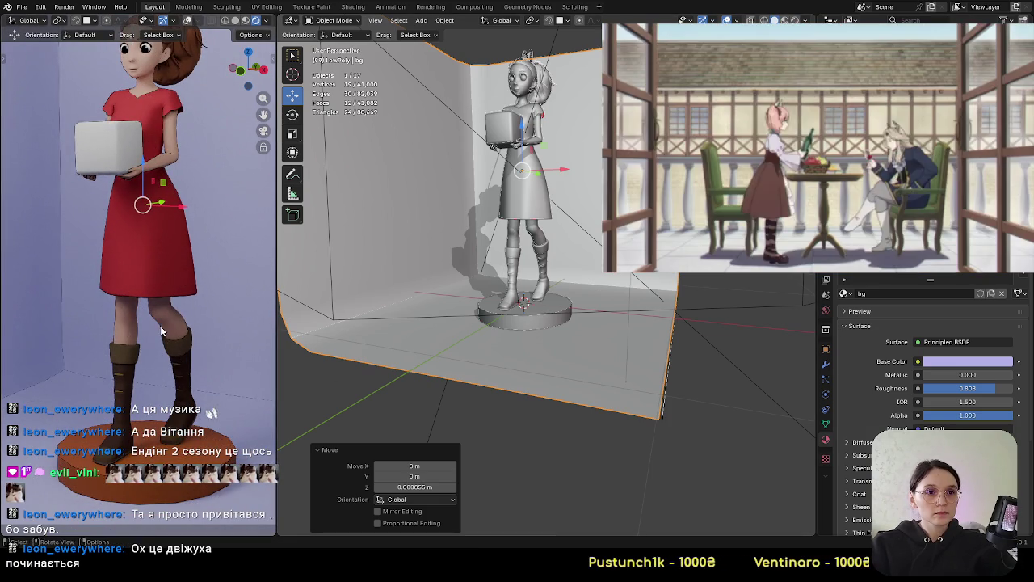
{"action": "mouse_move", "coordinate": [179, 356]}
{"action": "middle_mouse_down", "text": "ctrl"}
{"action": "mouse_move", "coordinate": [174, 370]}
{"action": "mouse_move", "coordinate": [217, 336]}
{"action": "mouse_move", "coordinate": [248, 409]}
{"action": "middle_mouse_up", "text": "ctrl"}
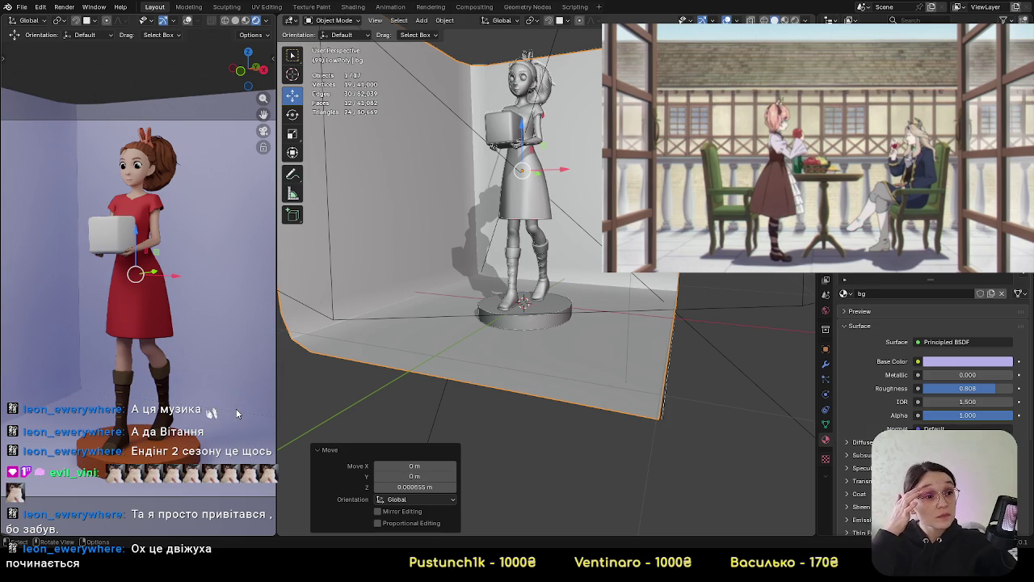
{"action": "left_click", "coordinate": [22, 6]}
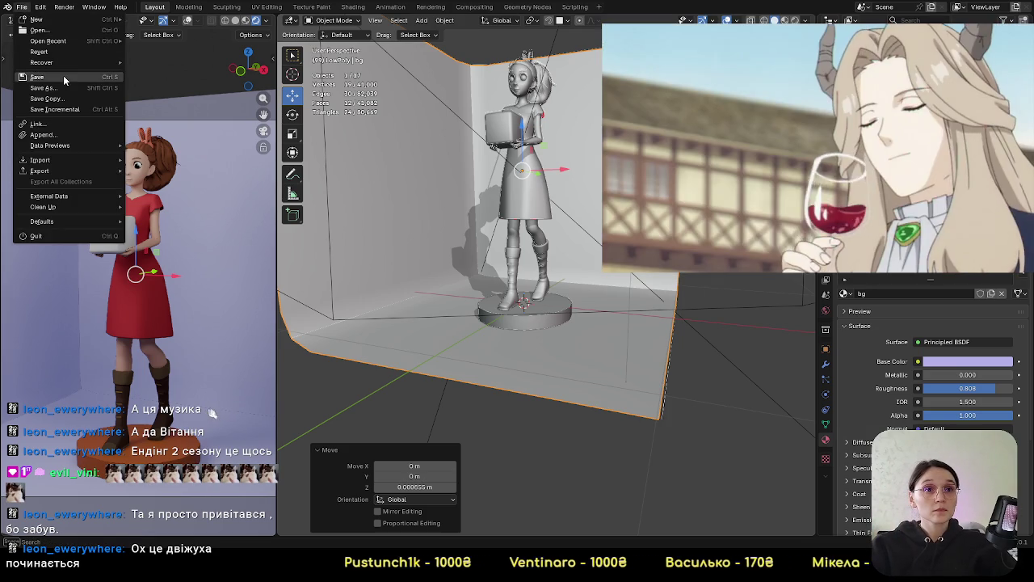
{"action": "left_click", "coordinate": [63, 76]}
Orbit the viewport to inspect the pedestal from new angles
{"action": "scroll", "coordinate": [547, 332], "scroll_direction": "up", "scroll_amount": 4}
{"action": "middle_click_drag", "start_coordinate": [547, 332], "coordinate": [643, 333]}
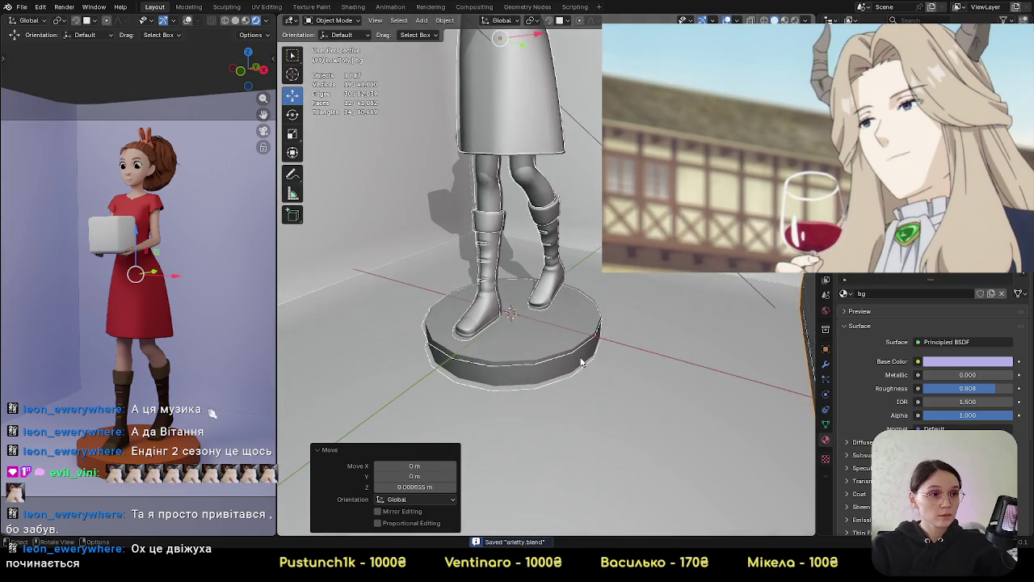
{"action": "scroll", "coordinate": [643, 332], "scroll_direction": "down", "scroll_amount": 2}
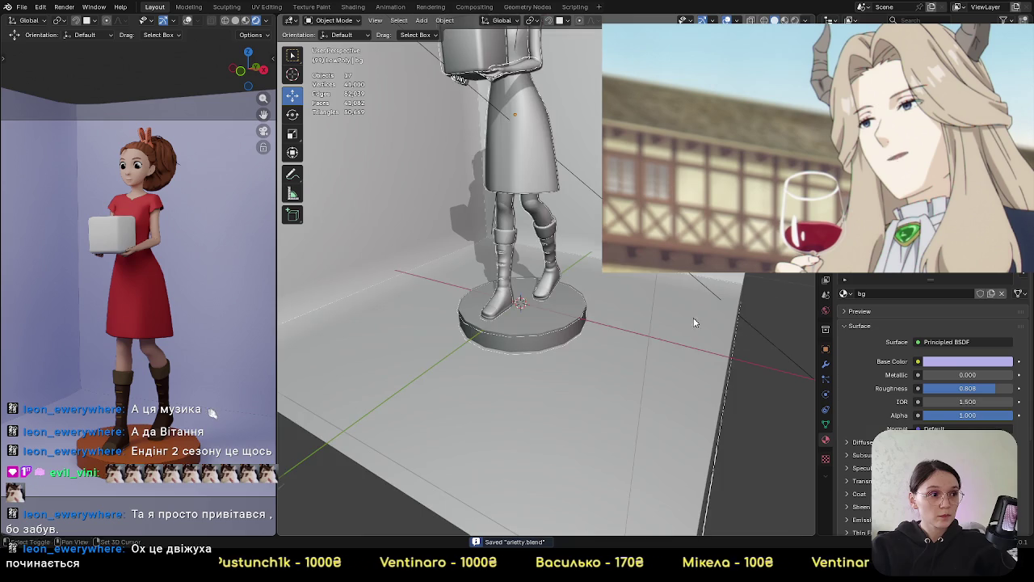
{"action": "middle_click_drag", "start_coordinate": [700, 313], "coordinate": [571, 380]}
{"action": "scroll", "coordinate": [571, 379], "scroll_direction": "up", "scroll_amount": 2}
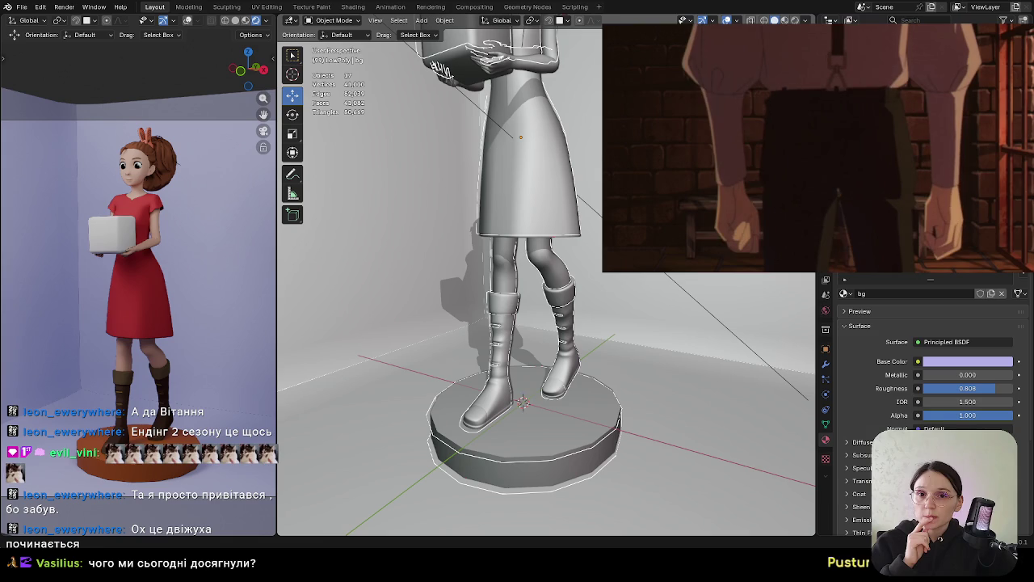
Add an Image Texture node to the pedestal's material in the Shading workspace
{"action": "left_click", "coordinate": [558, 436]}
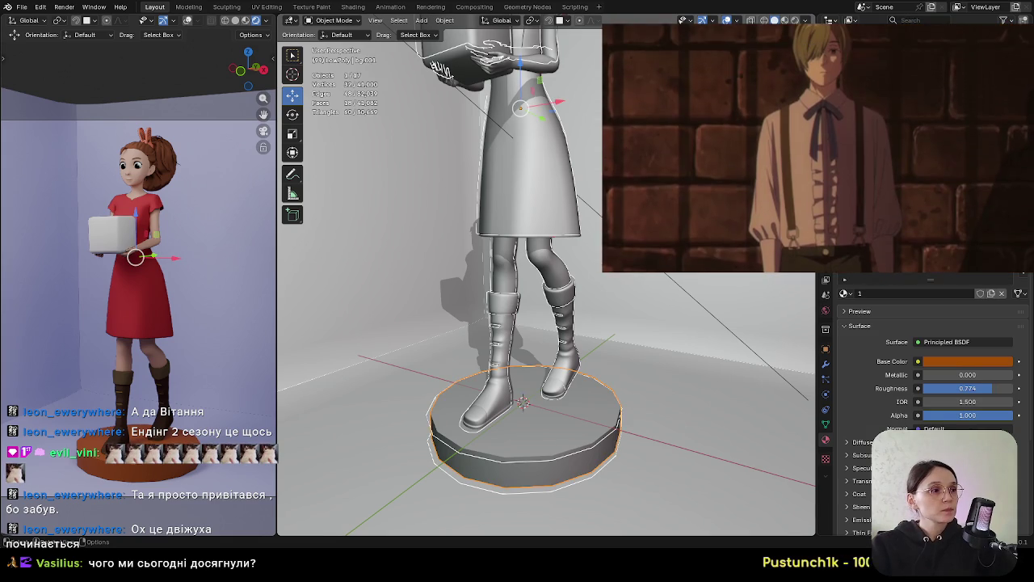
{"action": "left_click", "coordinate": [353, 7]}
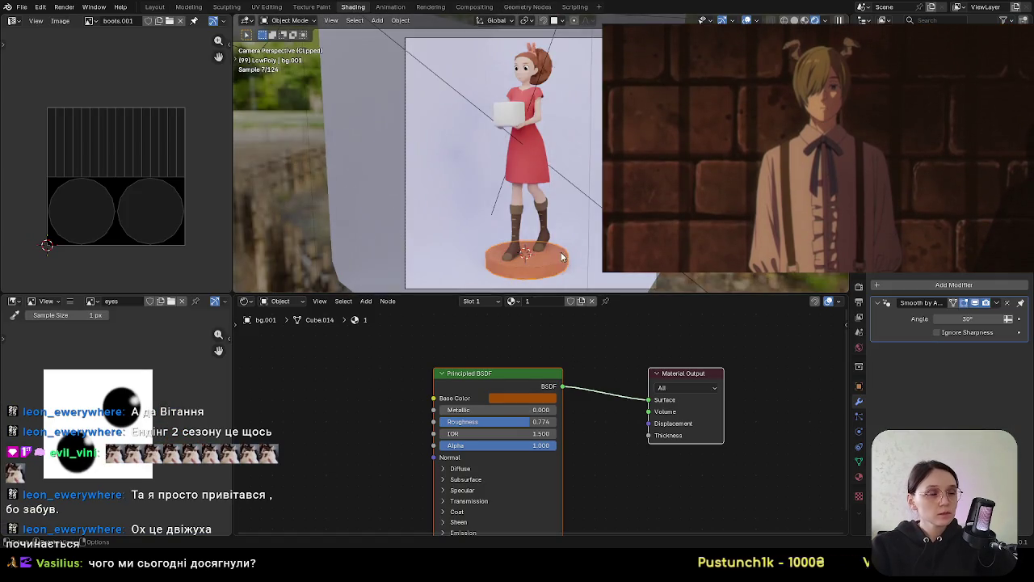
{"action": "scroll", "coordinate": [517, 227], "scroll_direction": "up", "scroll_amount": 2}
{"action": "scroll", "coordinate": [517, 227], "scroll_direction": "up", "scroll_amount": 2}
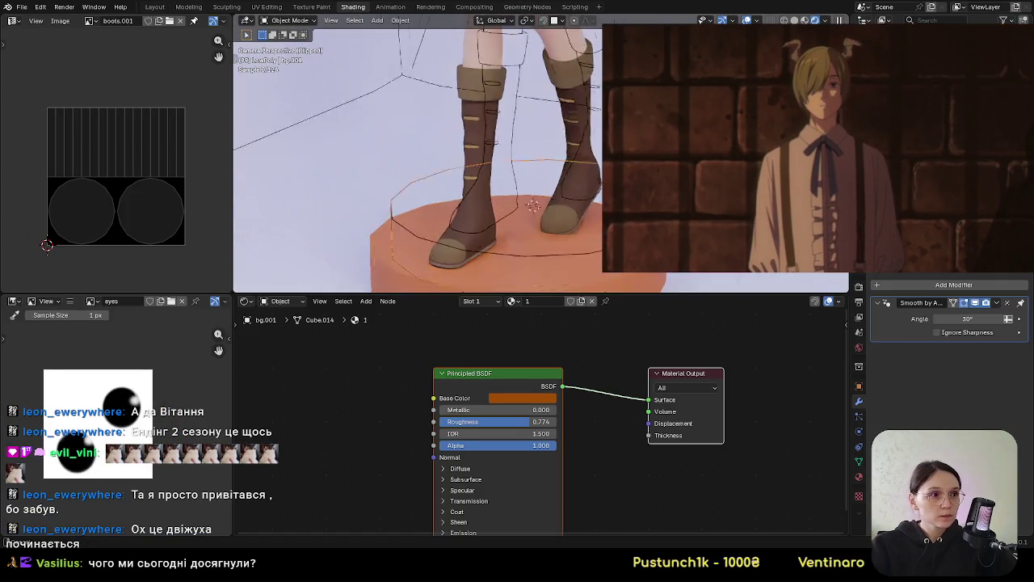
{"action": "scroll", "coordinate": [517, 227], "scroll_direction": "up", "scroll_amount": 2}
{"action": "scroll", "coordinate": [427, 433], "scroll_direction": "down", "scroll_amount": 2}
{"action": "scroll", "coordinate": [428, 439], "scroll_direction": "up", "scroll_amount": 1}
{"action": "key", "text": "shift+a"}
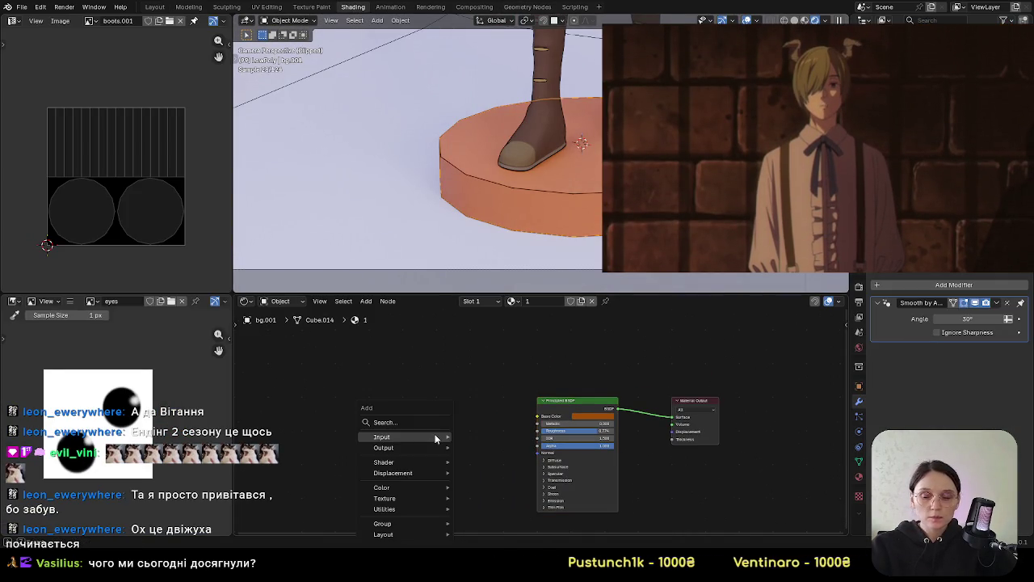
{"action": "mouse_move", "coordinate": [404, 497]}
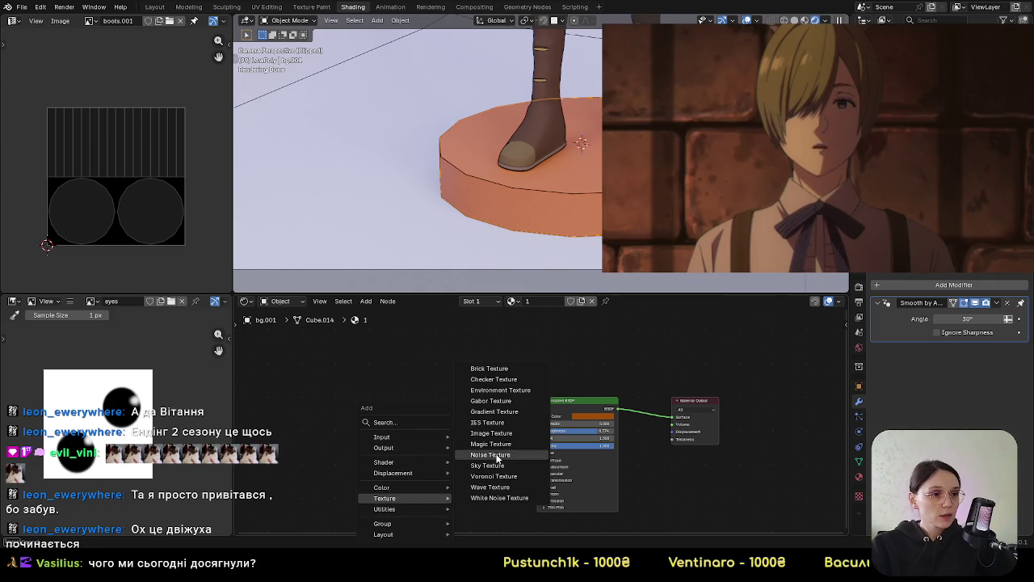
{"action": "left_click", "coordinate": [491, 433]}
{"action": "left_click", "coordinate": [383, 427]}
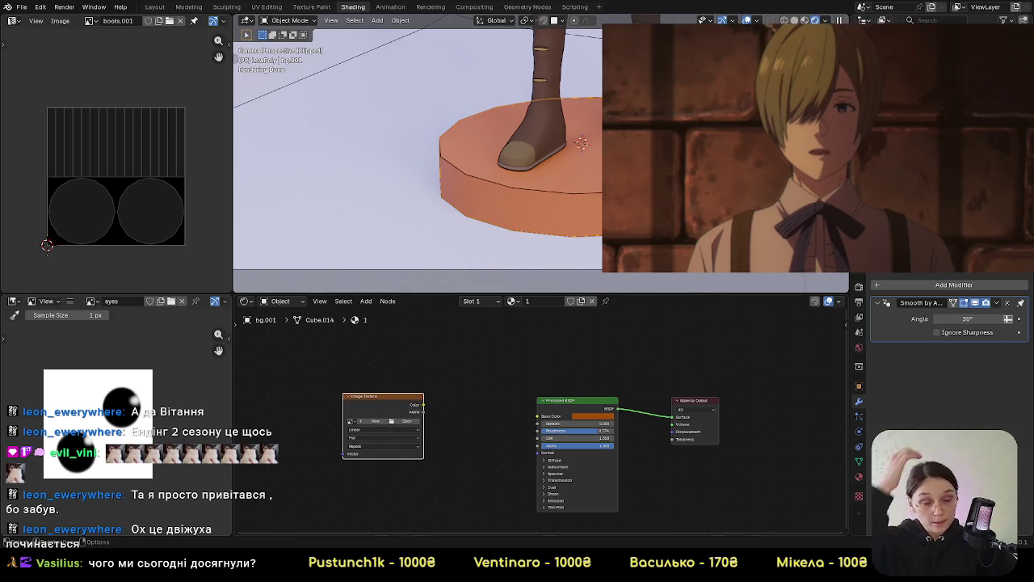
Save arietty.blend from the File menu
{"action": "scroll", "coordinate": [593, 195], "scroll_direction": "down", "scroll_amount": 5}
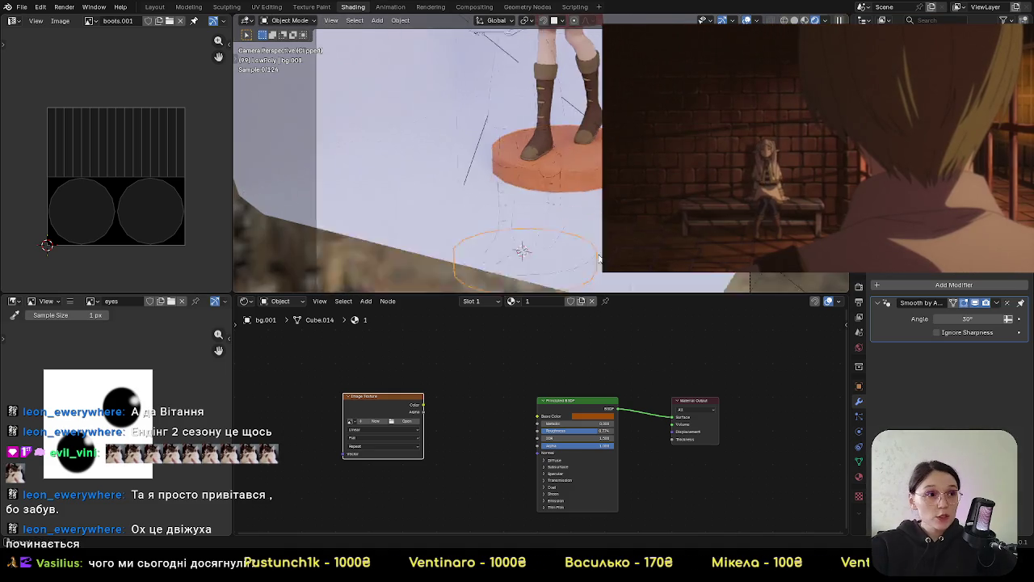
{"action": "scroll", "coordinate": [593, 195], "scroll_direction": "up", "scroll_amount": 2}
{"action": "scroll", "coordinate": [593, 195], "scroll_direction": "down", "scroll_amount": 2}
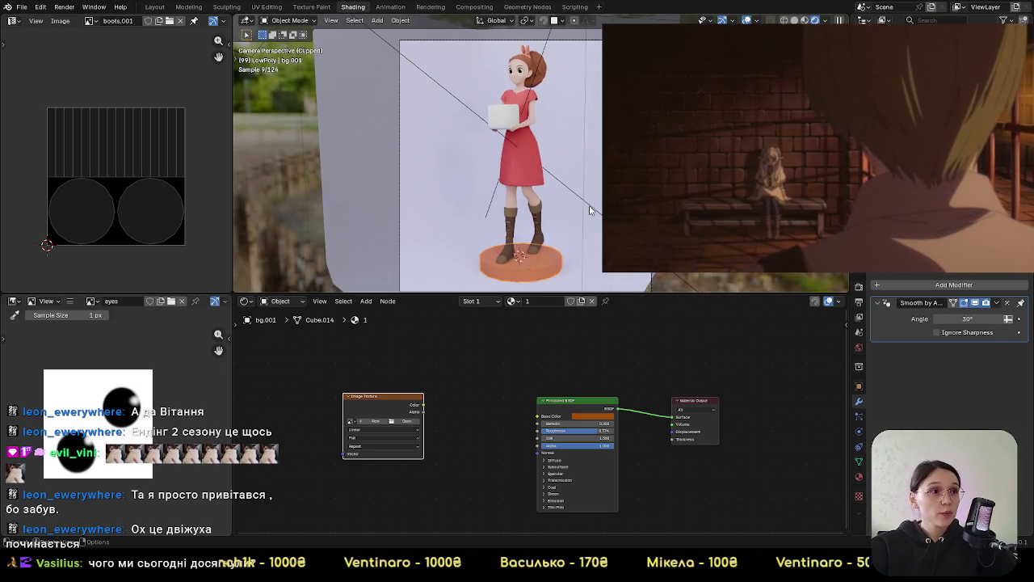
{"action": "left_click", "coordinate": [19, 6]}
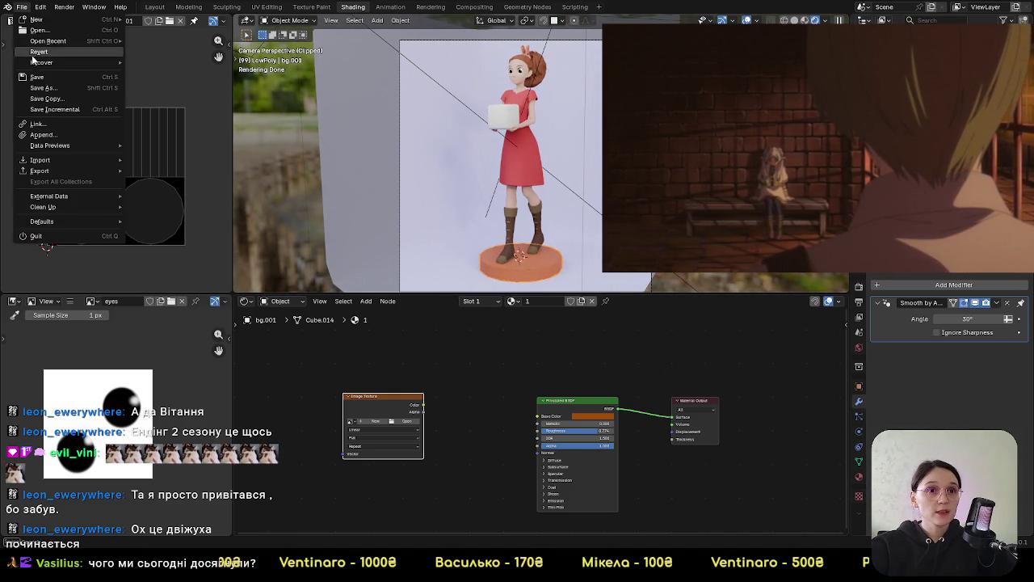
{"action": "left_click", "coordinate": [37, 78]}
Zoom and pan the preview to inspect the character's face and head
{"action": "scroll", "coordinate": [520, 114], "scroll_direction": "up", "scroll_amount": 2}
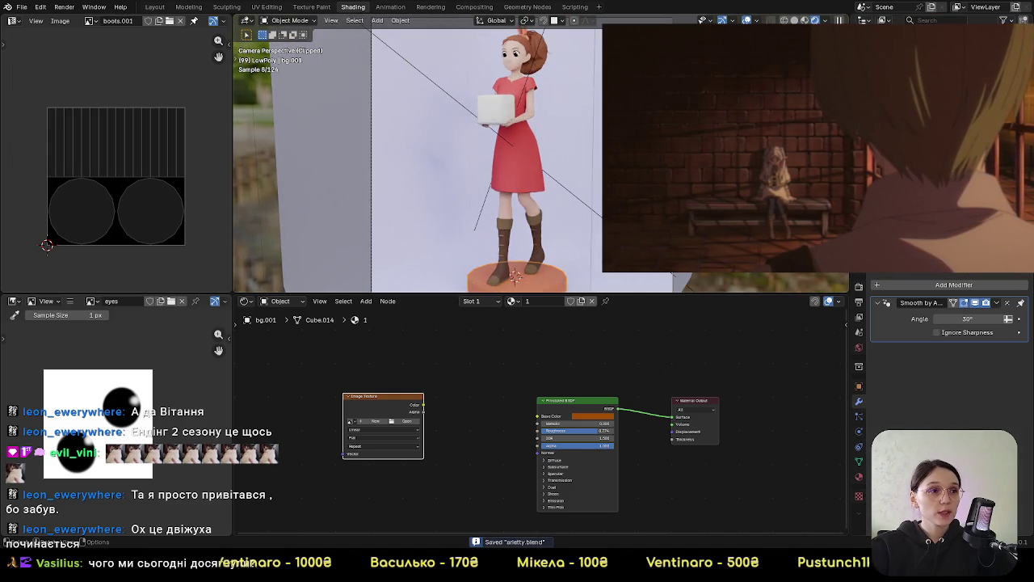
{"action": "scroll", "coordinate": [520, 114], "scroll_direction": "up", "scroll_amount": 2}
{"action": "scroll", "coordinate": [520, 114], "scroll_direction": "up", "scroll_amount": 3}
{"action": "scroll", "coordinate": [520, 114], "scroll_direction": "up", "scroll_amount": 2}
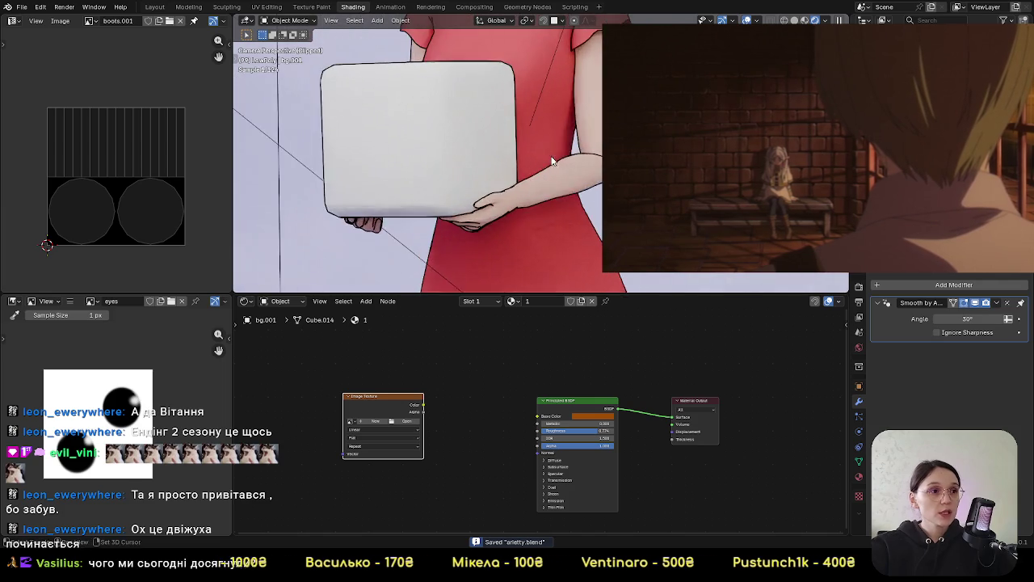
{"action": "middle_click_drag", "start_coordinate": [558, 60], "coordinate": [558, 206], "text": "shift"}
{"action": "middle_click_drag", "start_coordinate": [559, 118], "coordinate": [562, 244], "text": "shift"}
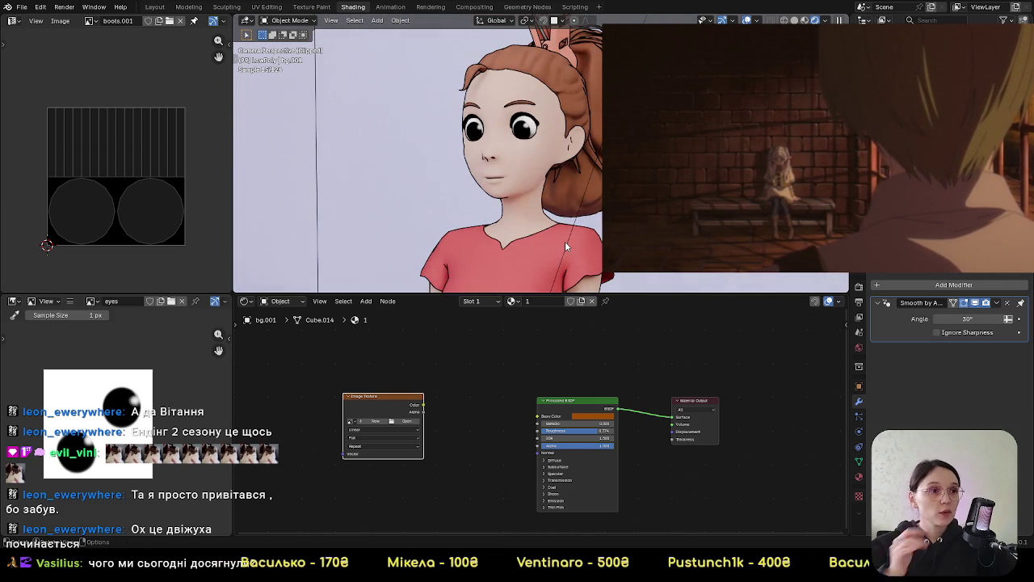
{"action": "middle_click_drag", "start_coordinate": [567, 129], "coordinate": [570, 207], "text": "shift"}
{"action": "scroll", "coordinate": [573, 75], "scroll_direction": "up", "scroll_amount": 2}
{"action": "mouse_move", "coordinate": [573, 75]}
{"action": "middle_mouse_down", "text": "shift"}
{"action": "mouse_move", "coordinate": [560, 202]}
{"action": "mouse_move", "coordinate": [558, 161]}
{"action": "middle_mouse_up", "text": "shift"}
{"action": "scroll", "coordinate": [560, 200], "scroll_direction": "up", "scroll_amount": 1}
{"action": "scroll", "coordinate": [559, 161], "scroll_direction": "up", "scroll_amount": 3}
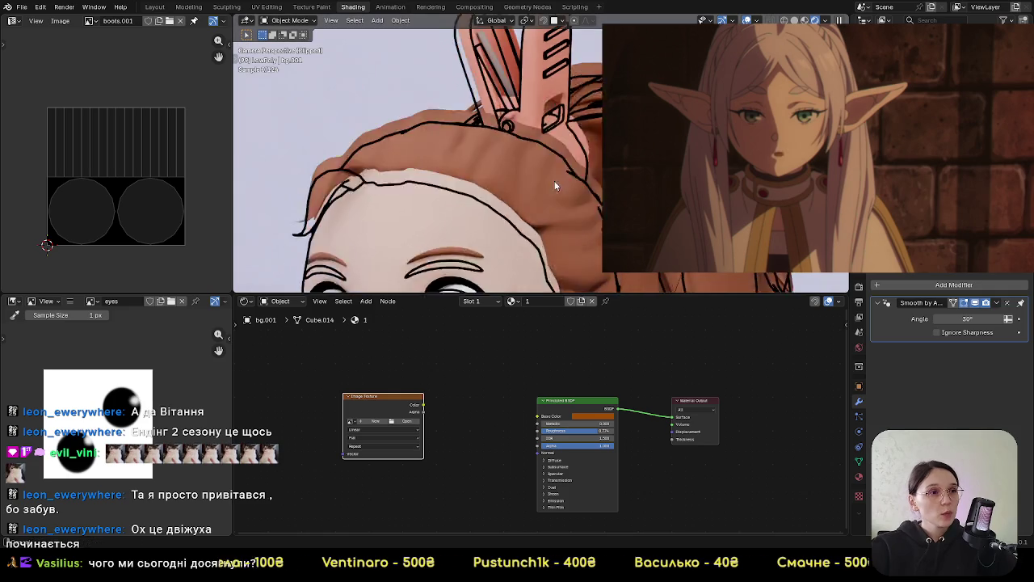
{"action": "scroll", "coordinate": [547, 200], "scroll_direction": "up", "scroll_amount": 2}
{"action": "scroll", "coordinate": [504, 235], "scroll_direction": "down", "scroll_amount": 2}
{"action": "scroll", "coordinate": [513, 147], "scroll_direction": "down", "scroll_amount": 2}
{"action": "scroll", "coordinate": [512, 147], "scroll_direction": "down", "scroll_amount": 2}
{"action": "scroll", "coordinate": [567, 148], "scroll_direction": "down", "scroll_amount": 2}
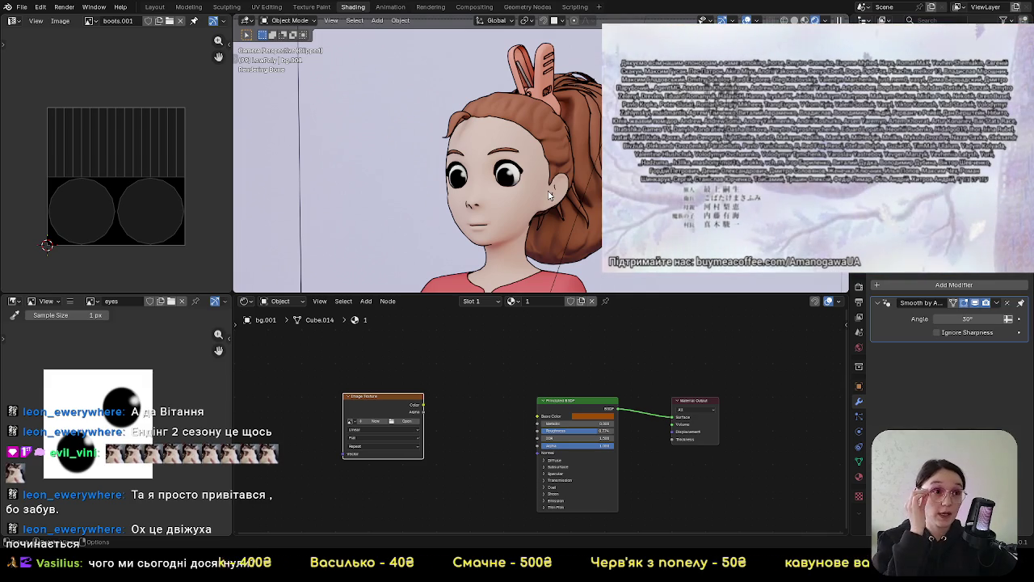
{"action": "scroll", "coordinate": [548, 194], "scroll_direction": "down", "scroll_amount": 1}
{"action": "scroll", "coordinate": [570, 160], "scroll_direction": "down", "scroll_amount": 3}
{"action": "scroll", "coordinate": [570, 161], "scroll_direction": "down", "scroll_amount": 2}
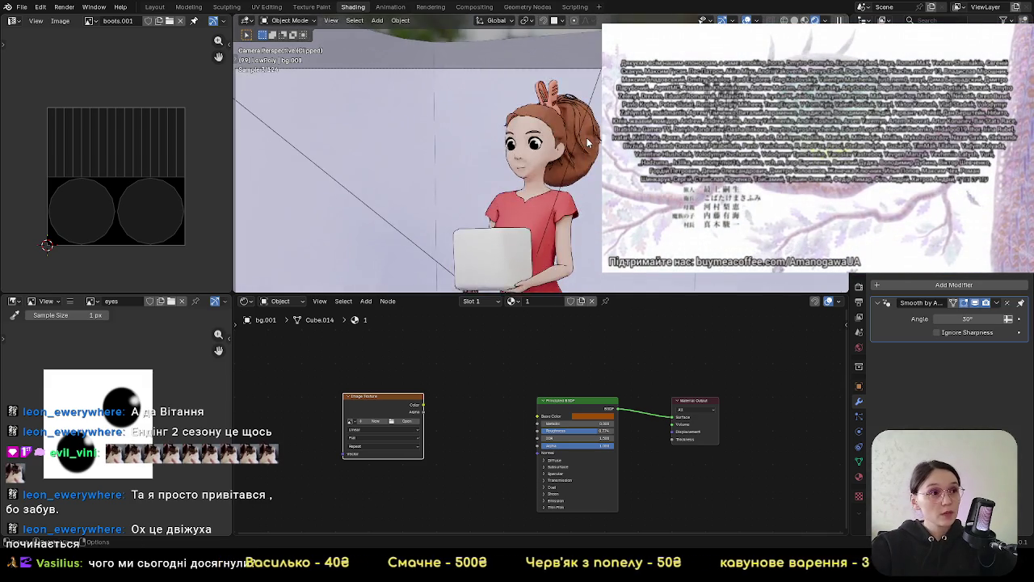
{"action": "scroll", "coordinate": [573, 164], "scroll_direction": "down", "scroll_amount": 2}
{"action": "scroll", "coordinate": [577, 168], "scroll_direction": "down", "scroll_amount": 1}
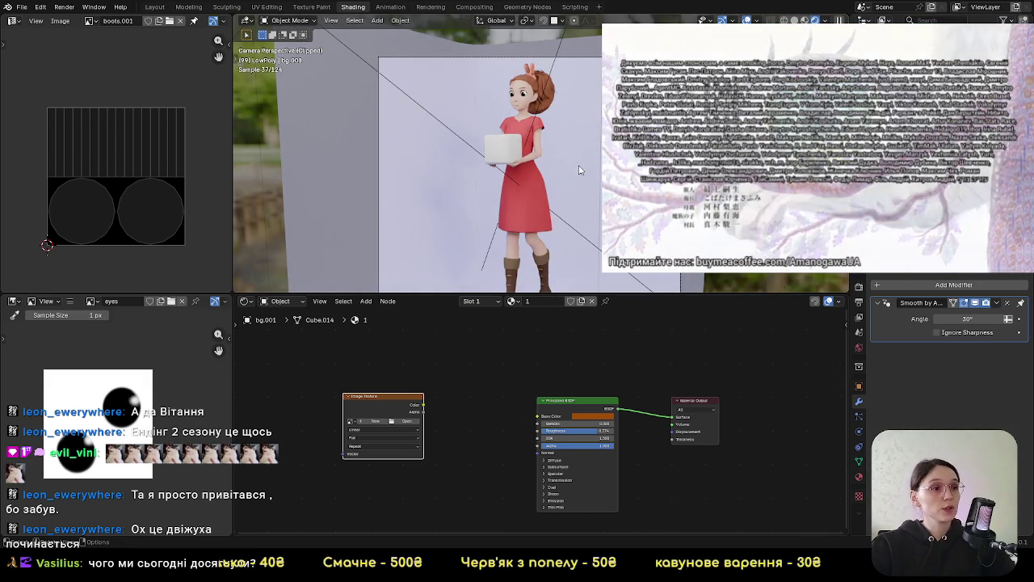
{"action": "scroll", "coordinate": [557, 206], "scroll_direction": "down", "scroll_amount": 2}
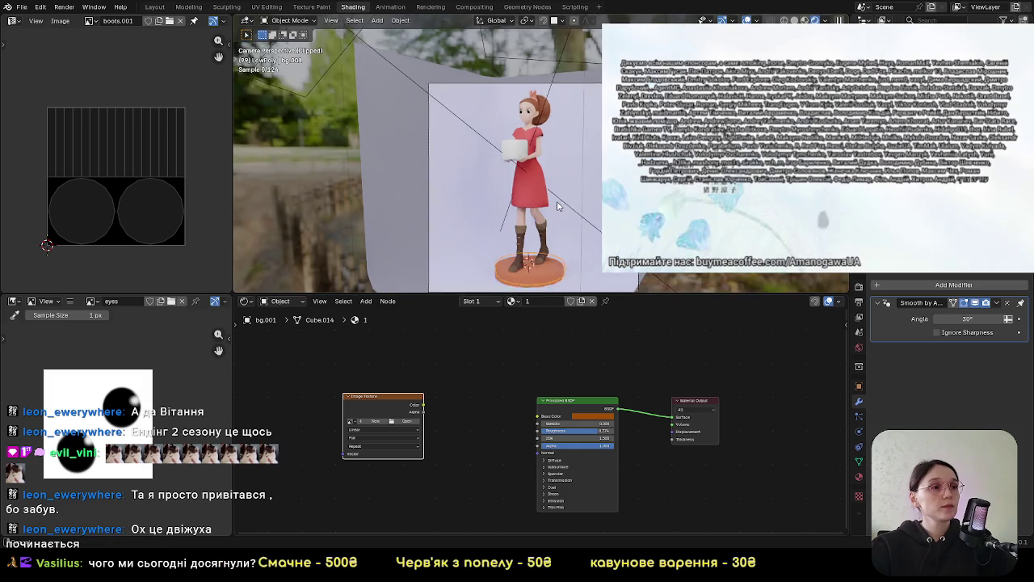
{"action": "scroll", "coordinate": [582, 200], "scroll_direction": "down", "scroll_amount": 2}
Save the file again with Ctrl+S and bring the shader nodes into view
{"action": "key", "text": "ctrl+s"}
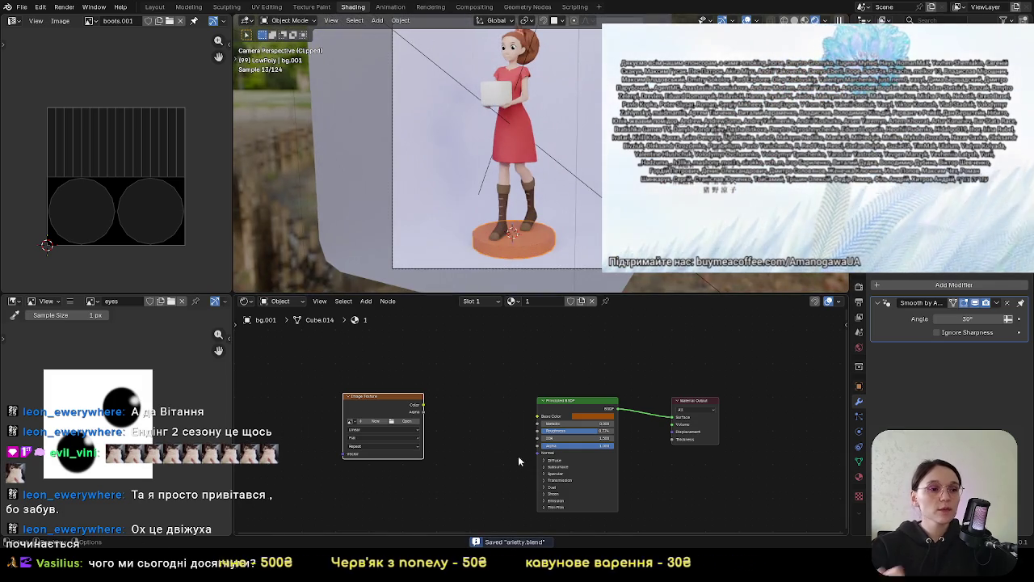
{"action": "scroll", "coordinate": [460, 433], "scroll_direction": "up", "scroll_amount": 2}
{"action": "scroll", "coordinate": [447, 449], "scroll_direction": "up", "scroll_amount": 2}
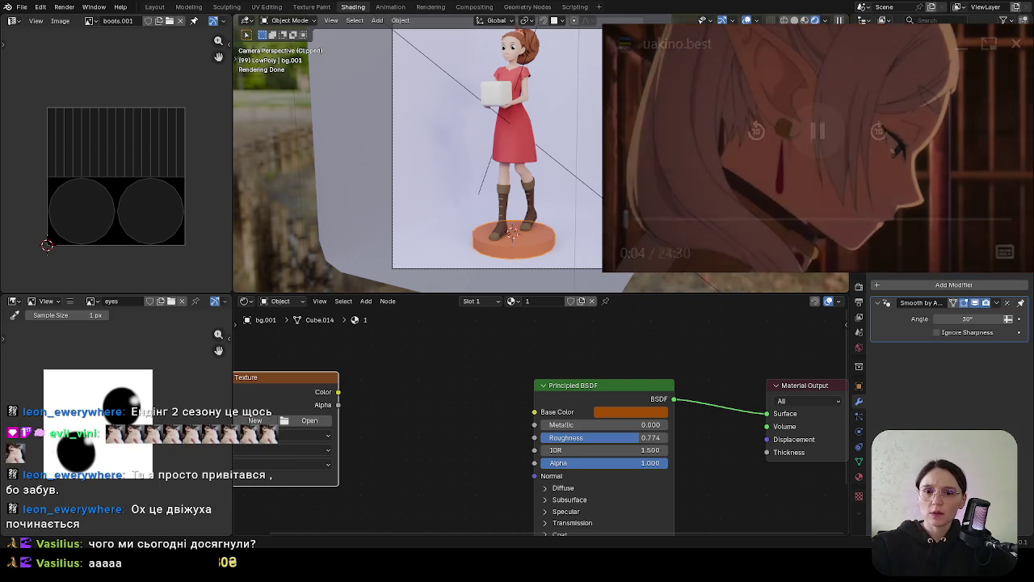
{"action": "middle_click_drag", "start_coordinate": [288, 424], "coordinate": [384, 426]}
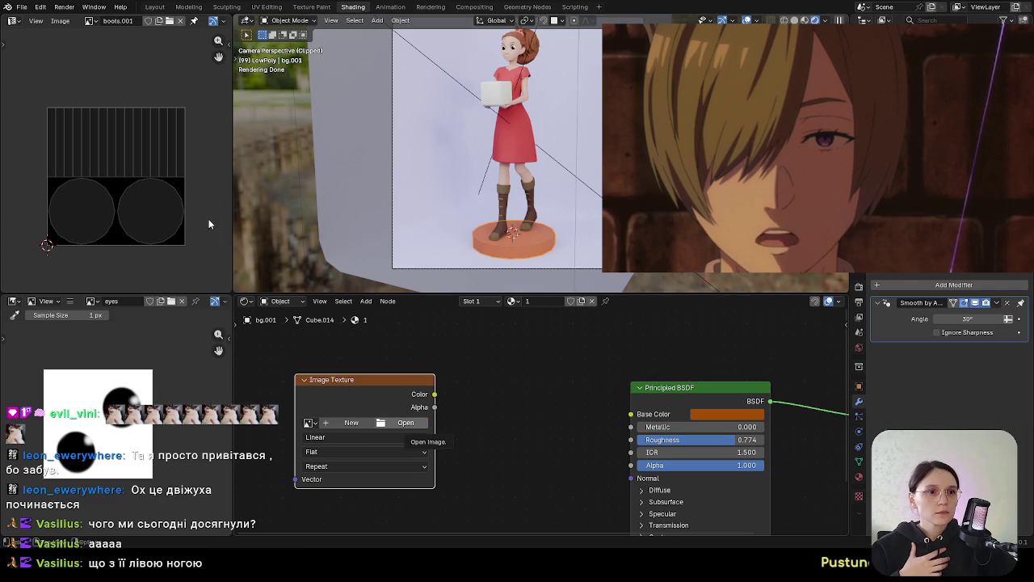
{"action": "mouse_move", "coordinate": [434, 395]}
{"action": "left_mouse_down"}
{"action": "mouse_move", "coordinate": [591, 423]}
{"action": "mouse_move", "coordinate": [631, 414]}
{"action": "left_mouse_up"}
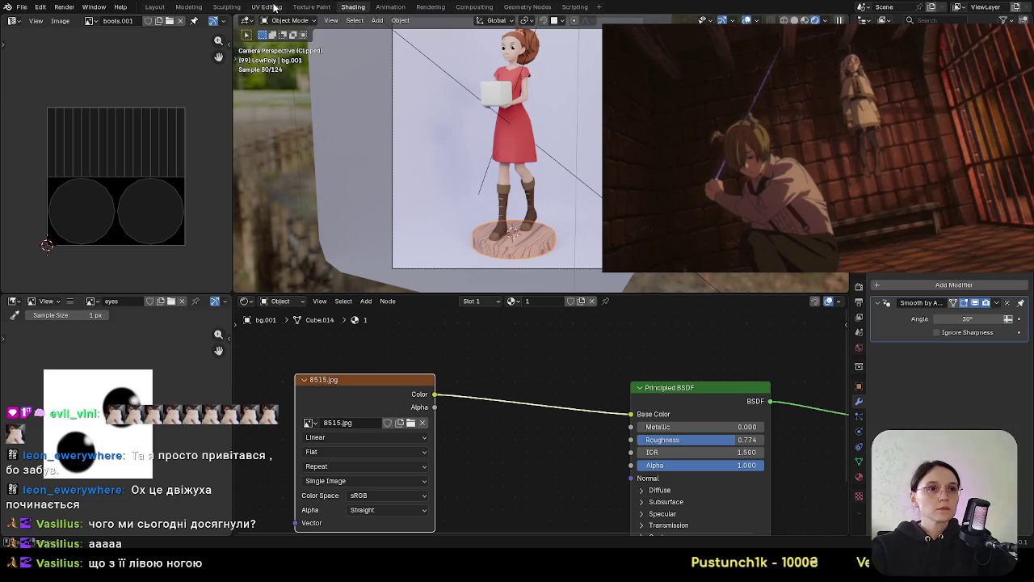
Unwrap the whole pedestal mesh with Cylinder Projection in UV Editing
{"action": "left_click", "coordinate": [266, 7]}
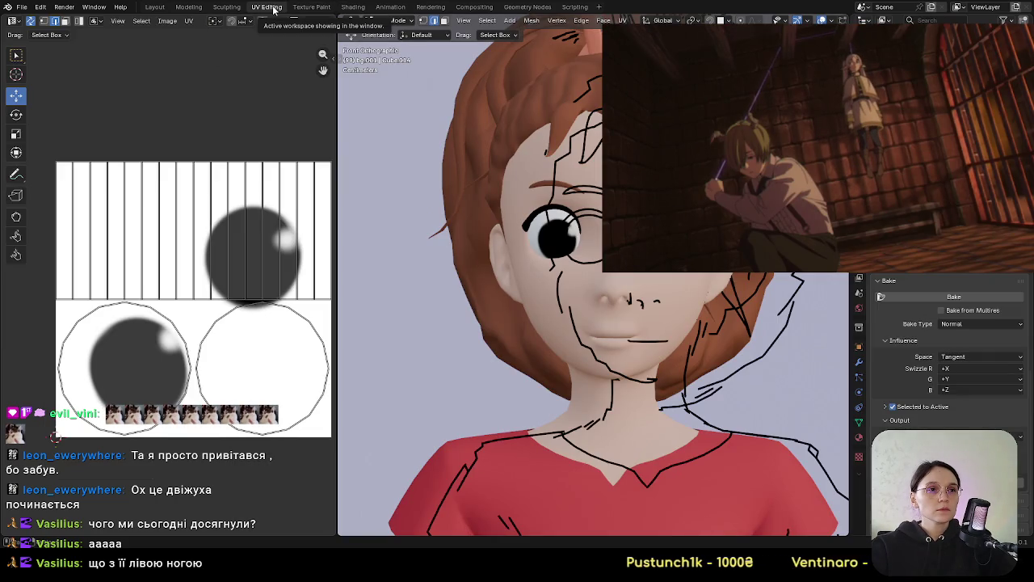
{"action": "scroll", "coordinate": [553, 284], "scroll_direction": "down", "scroll_amount": 5}
{"action": "scroll", "coordinate": [565, 258], "scroll_direction": "down", "scroll_amount": 1}
{"action": "scroll", "coordinate": [589, 216], "scroll_direction": "up", "scroll_amount": 2}
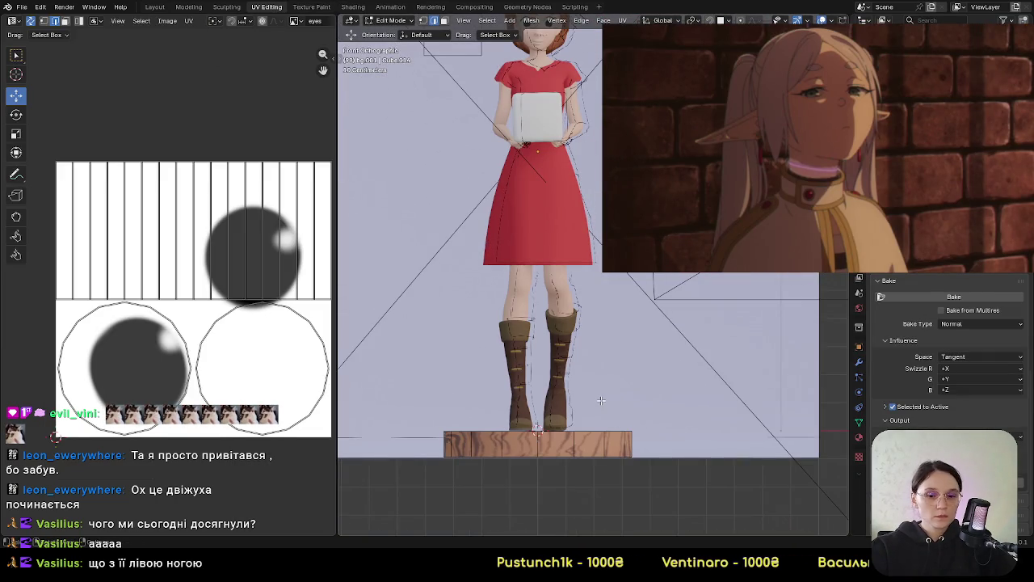
{"action": "key", "text": "a"}
{"action": "key", "text": "u"}
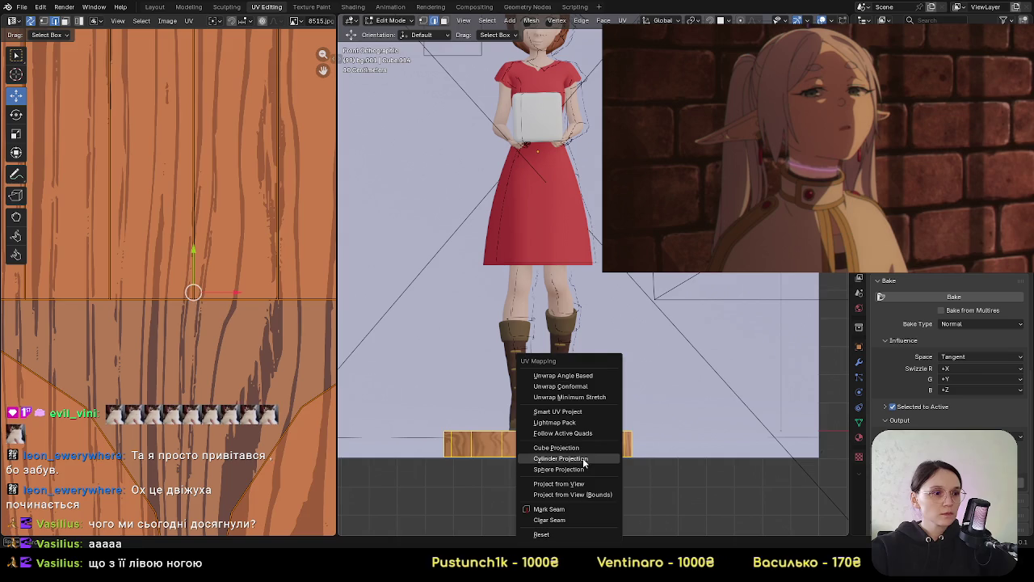
{"action": "left_click", "coordinate": [585, 458]}
Orbit around the pedestal, reselect all its geometry and look from Top view
{"action": "middle_click_drag", "start_coordinate": [582, 452], "coordinate": [555, 468]}
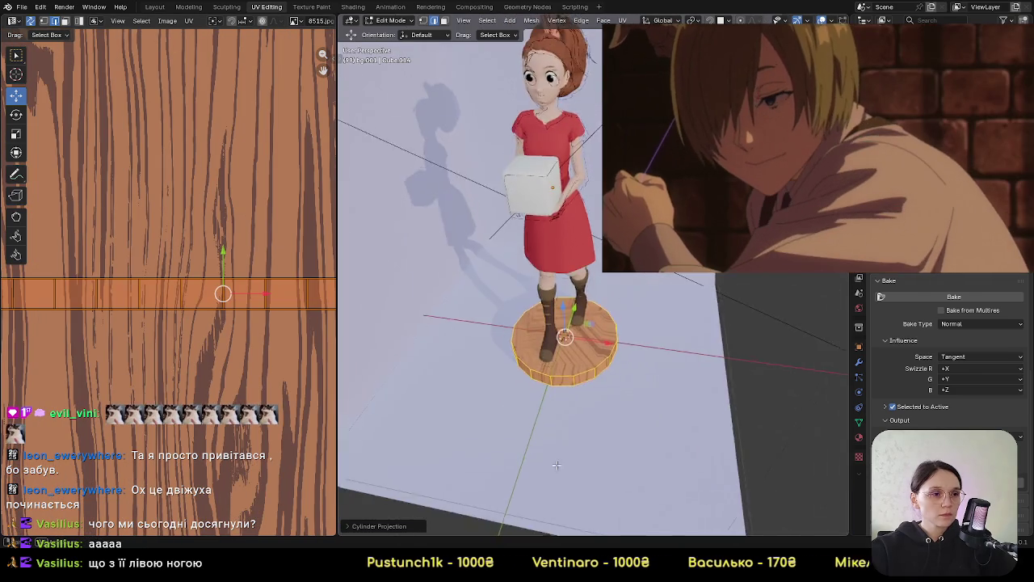
{"action": "scroll", "coordinate": [555, 468], "scroll_direction": "up", "scroll_amount": 6}
{"action": "scroll", "coordinate": [583, 334], "scroll_direction": "up", "scroll_amount": 1}
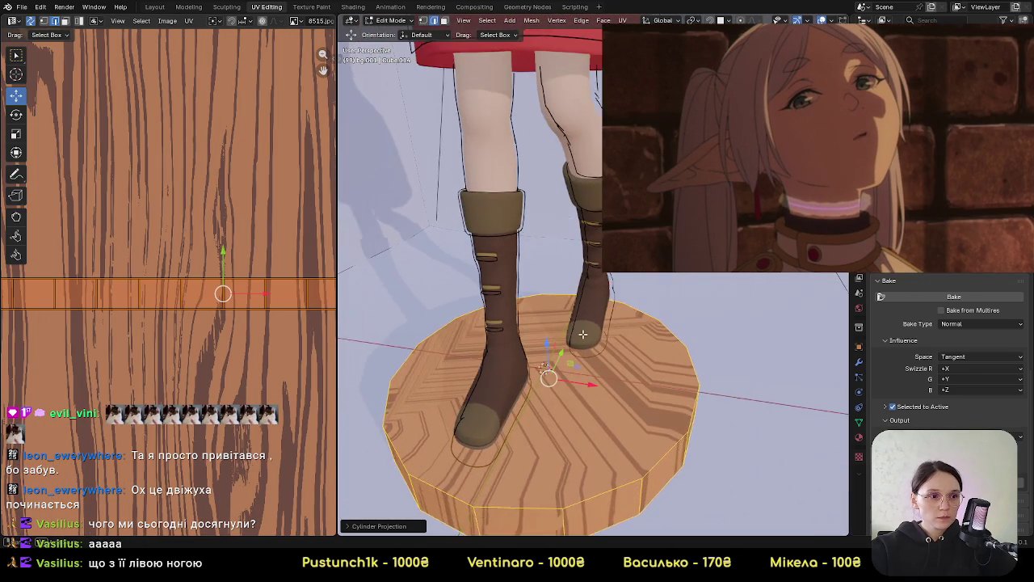
{"action": "middle_click_drag", "start_coordinate": [582, 333], "coordinate": [562, 394]}
{"action": "key", "text": "alt+a"}
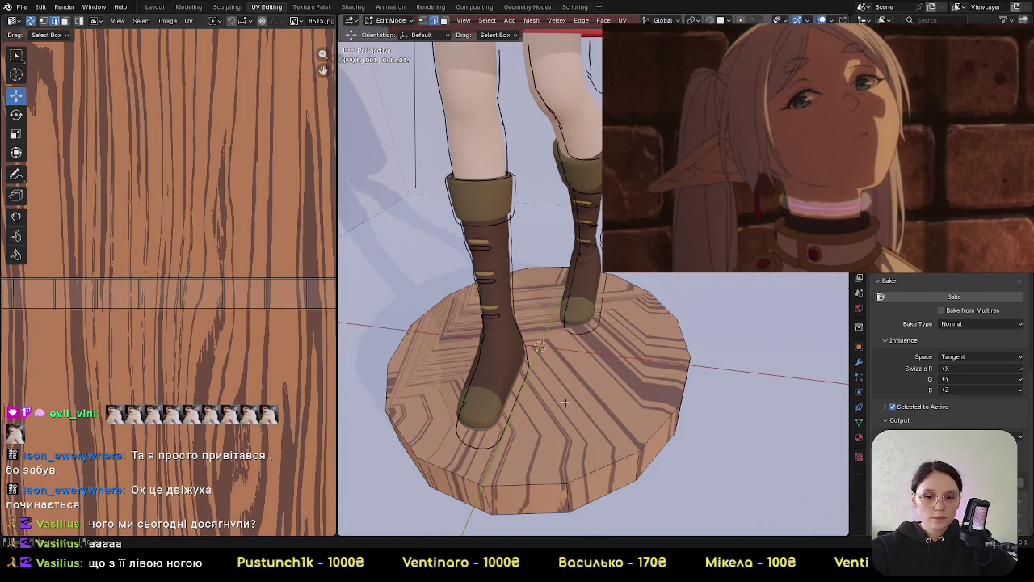
{"action": "key", "text": "a"}
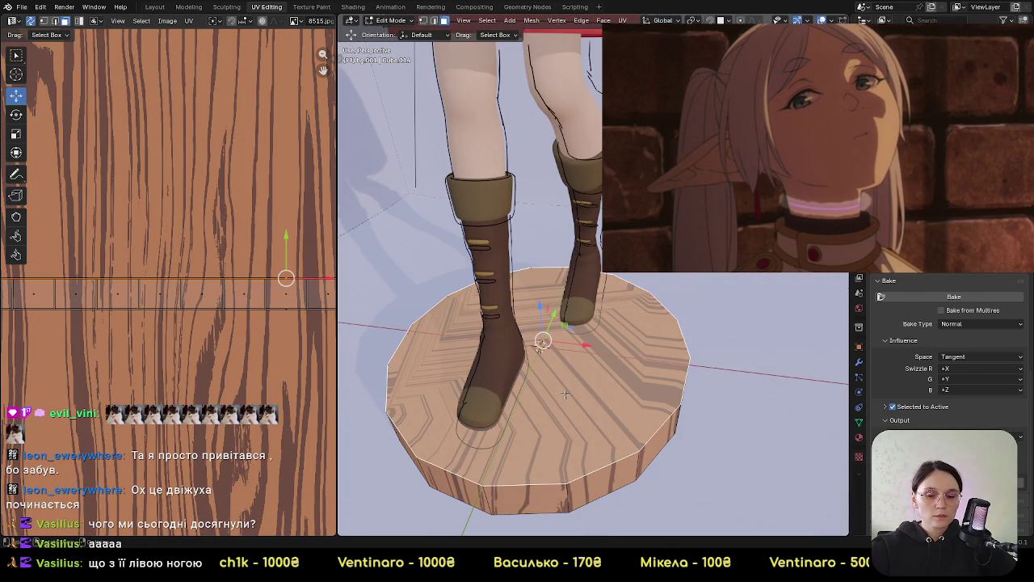
{"action": "key", "text": "KP_7"}
Project the pedestal's UVs from the top view with Project from View
{"action": "key", "text": "u"}
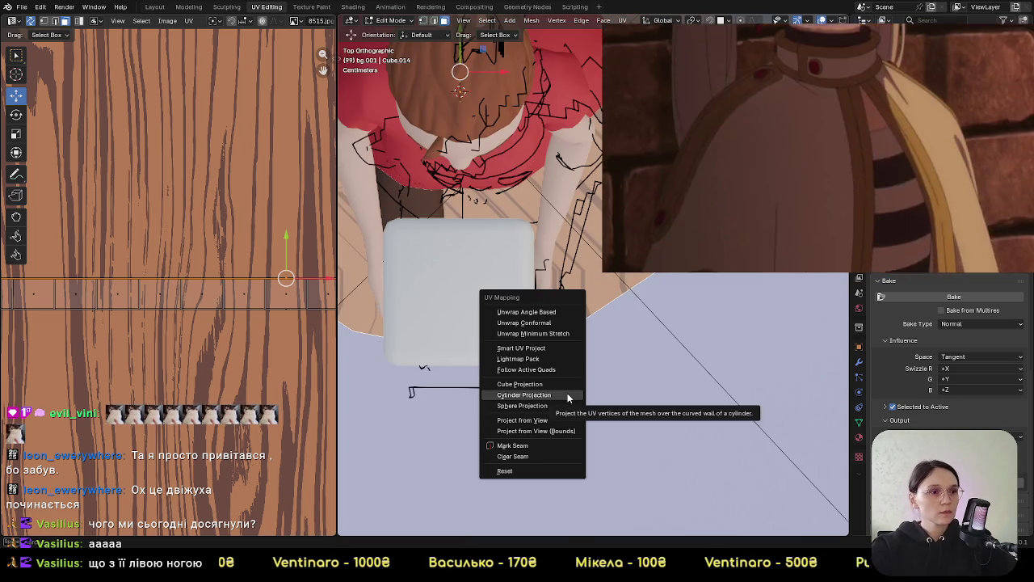
{"action": "left_click", "coordinate": [557, 420]}
{"action": "scroll", "coordinate": [566, 388], "scroll_direction": "down", "scroll_amount": 2}
{"action": "scroll", "coordinate": [567, 377], "scroll_direction": "down", "scroll_amount": 4}
{"action": "mouse_move", "coordinate": [567, 377]}
{"action": "middle_mouse_down"}
{"action": "mouse_move", "coordinate": [578, 426]}
{"action": "mouse_move", "coordinate": [565, 404]}
{"action": "middle_mouse_up"}
{"action": "scroll", "coordinate": [566, 404], "scroll_direction": "up", "scroll_amount": 3}
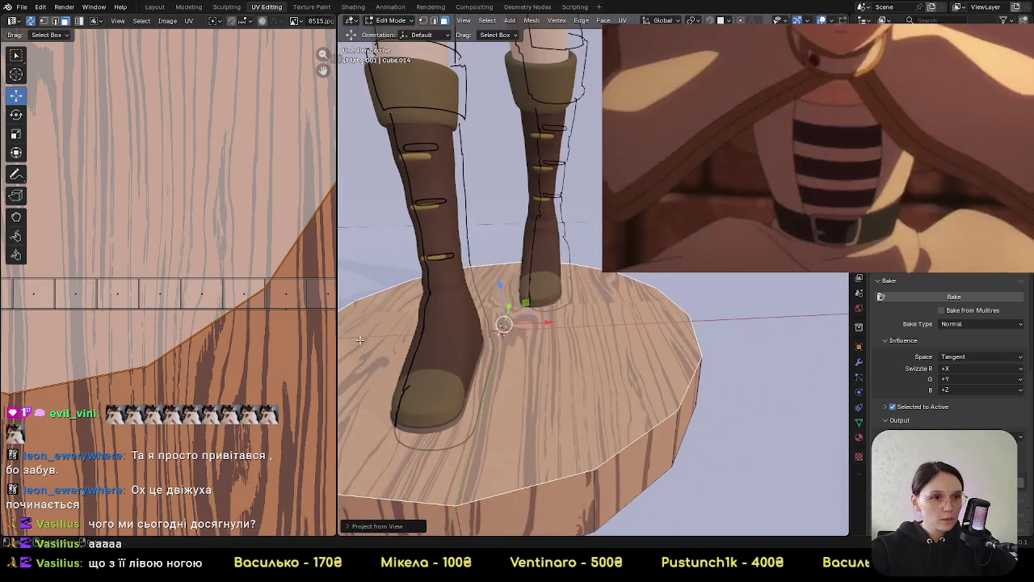
{"action": "scroll", "coordinate": [565, 404], "scroll_direction": "down", "scroll_amount": 2}
{"action": "scroll", "coordinate": [191, 303], "scroll_direction": "down", "scroll_amount": 3}
Move the circular top island and side strip over the wood image, then return to Shading
{"action": "middle_click_drag", "start_coordinate": [191, 303], "coordinate": [206, 346]}
{"action": "key", "text": "g"}
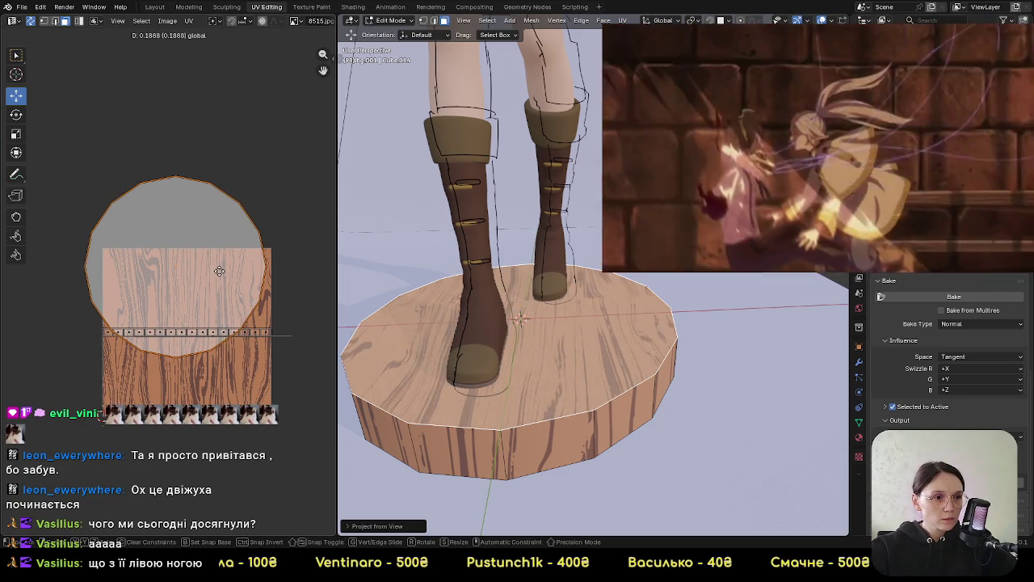
{"action": "left_click", "coordinate": [220, 271]}
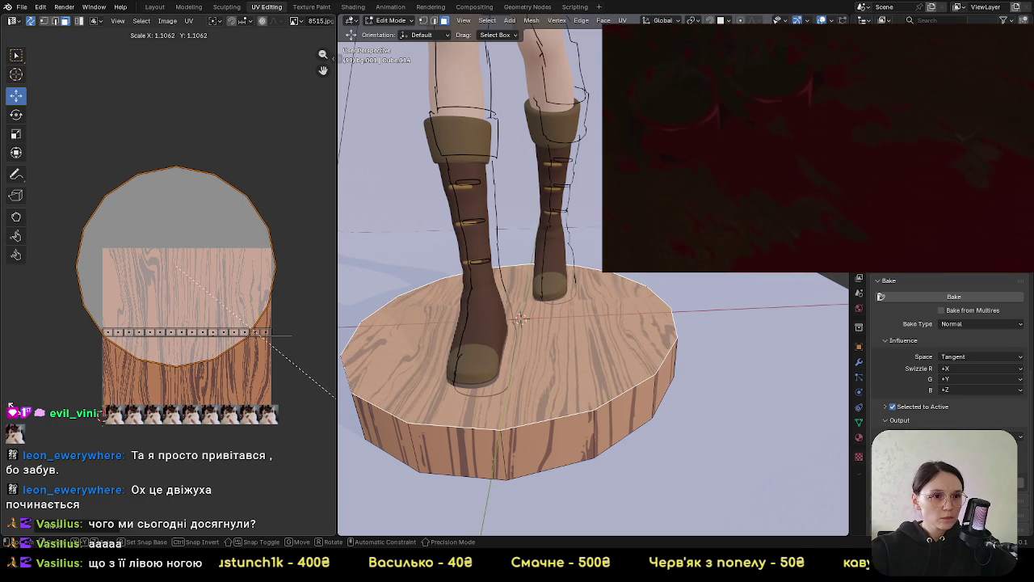
{"action": "key", "text": "Escape"}
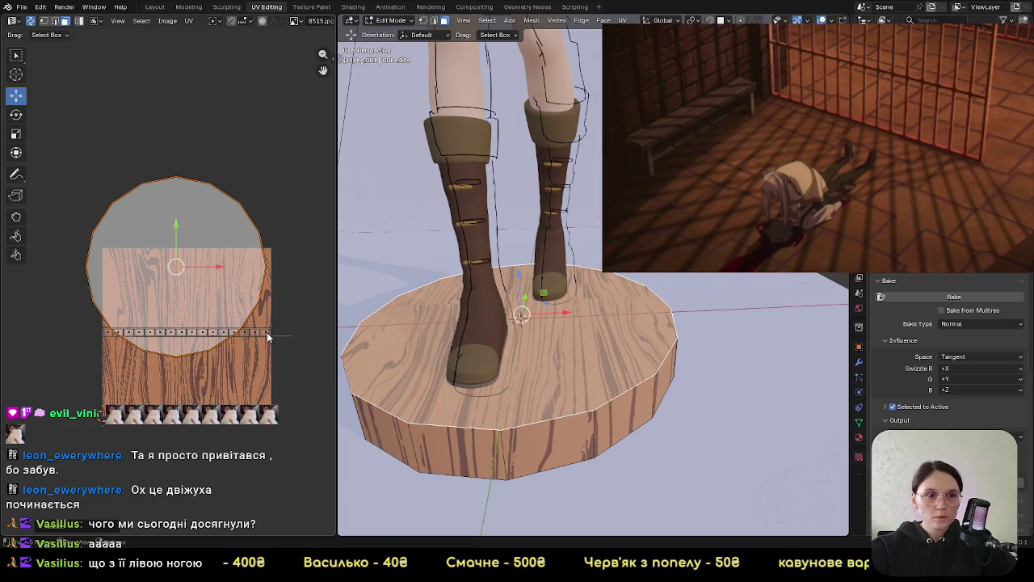
{"action": "left_click", "coordinate": [267, 333]}
{"action": "mouse_move", "coordinate": [197, 295]}
{"action": "left_mouse_down"}
{"action": "mouse_move", "coordinate": [208, 334]}
{"action": "mouse_move", "coordinate": [214, 288]}
{"action": "left_mouse_up"}
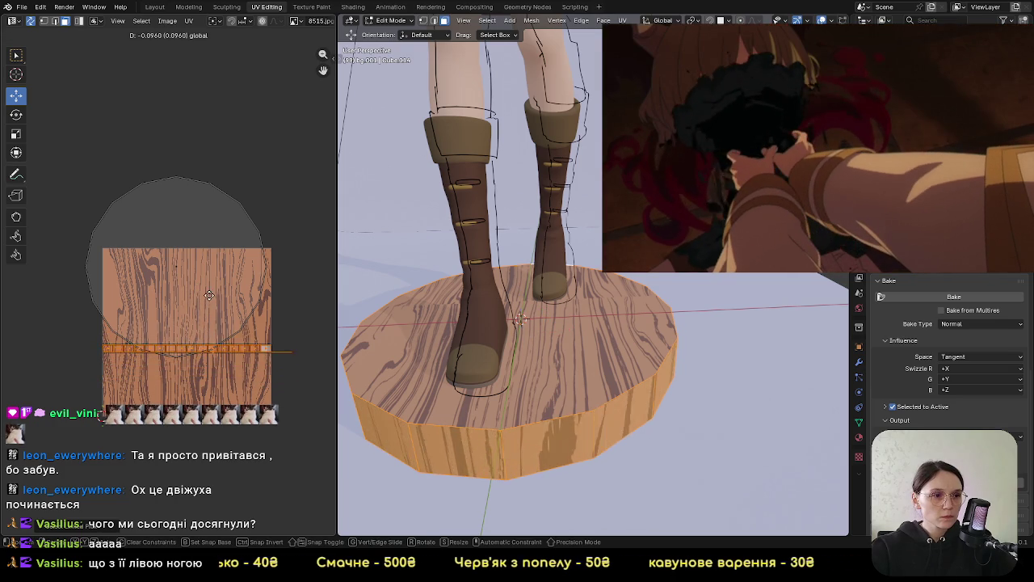
{"action": "left_click", "coordinate": [353, 7]}
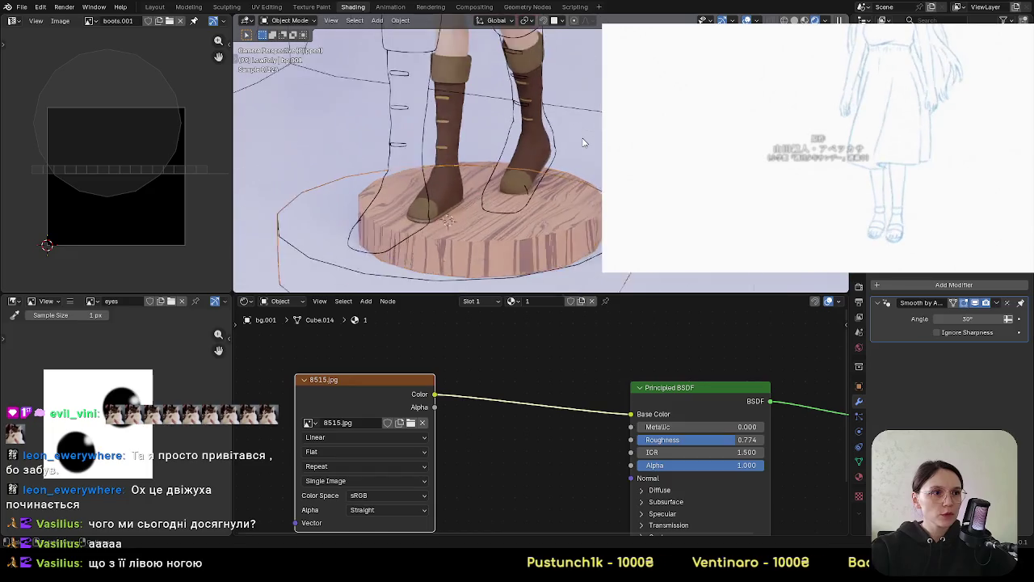
Inspect the figure and pedestal from a few angles, then select the curved backdrop to show its material
{"action": "scroll", "coordinate": [590, 93], "scroll_direction": "down", "scroll_amount": 3}
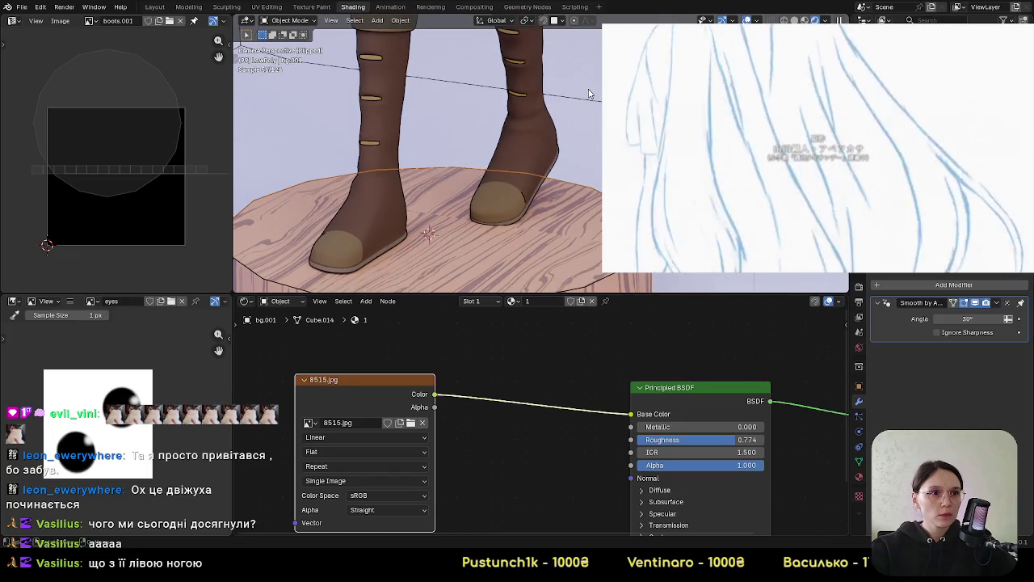
{"action": "scroll", "coordinate": [587, 87], "scroll_direction": "down", "scroll_amount": 3}
{"action": "middle_click_drag", "start_coordinate": [420, 162], "coordinate": [485, 145]}
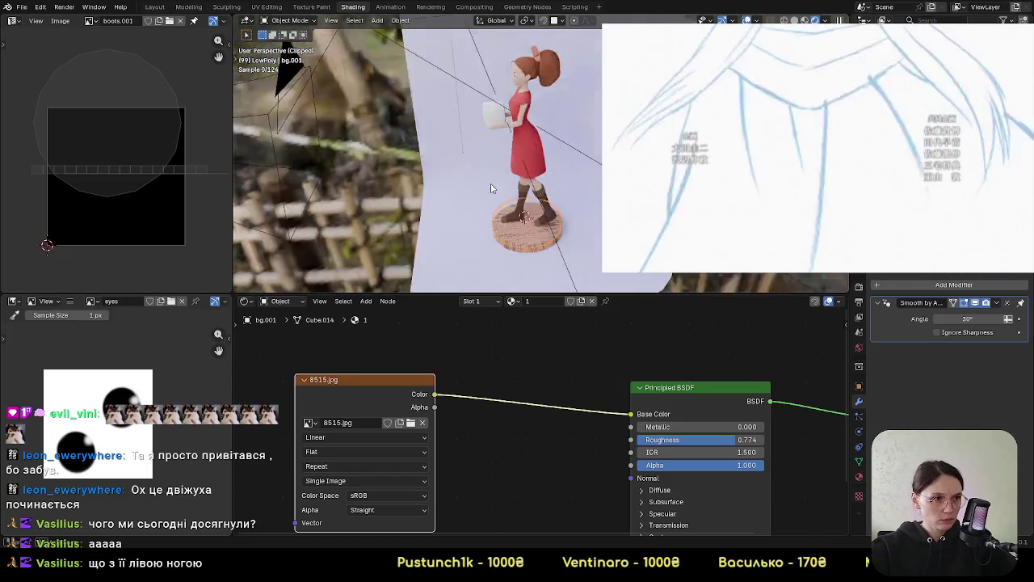
{"action": "middle_click_drag", "start_coordinate": [582, 267], "coordinate": [590, 81], "text": "shift"}
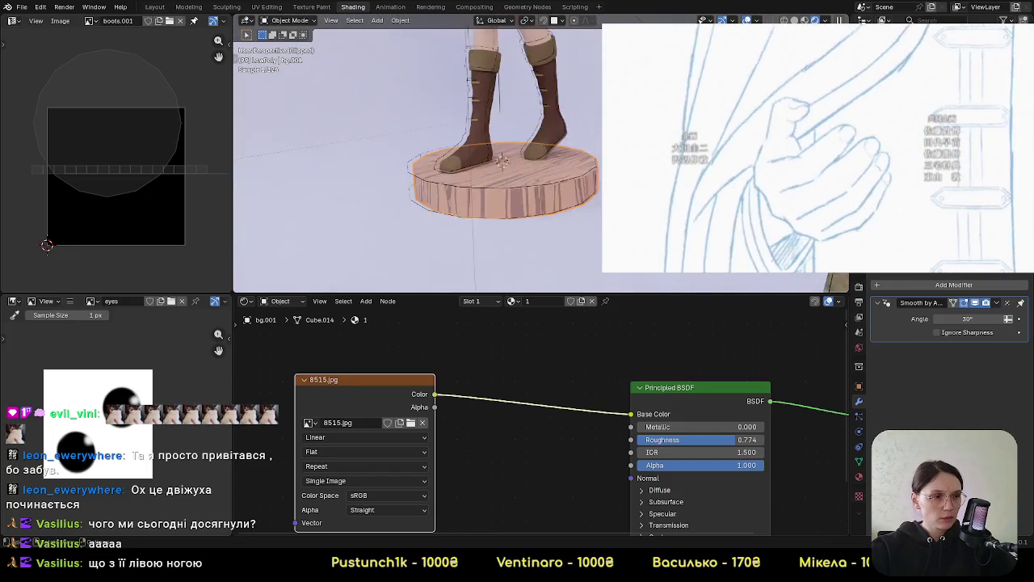
{"action": "scroll", "coordinate": [590, 163], "scroll_direction": "up", "scroll_amount": 4}
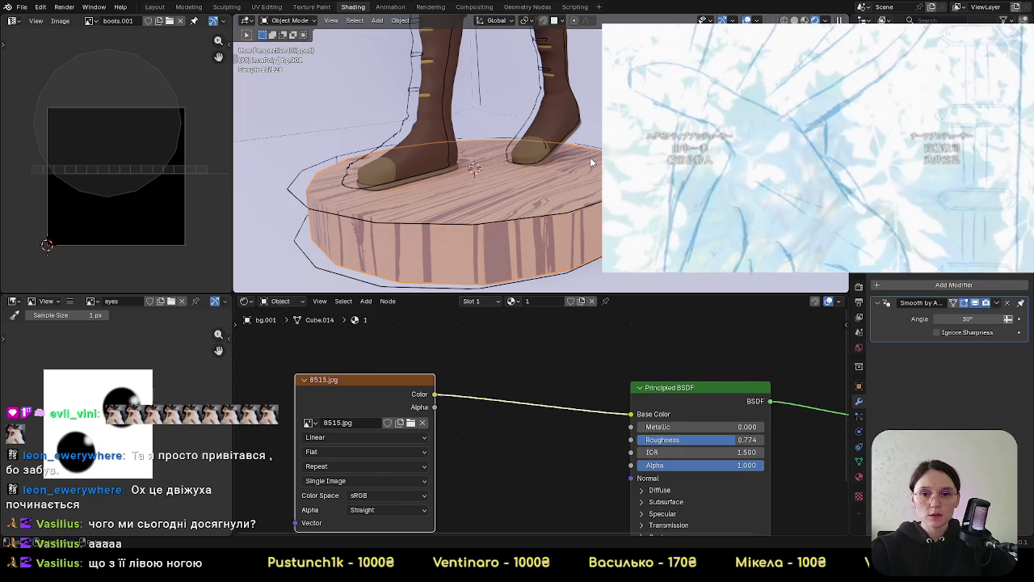
{"action": "key", "text": "KP_0"}
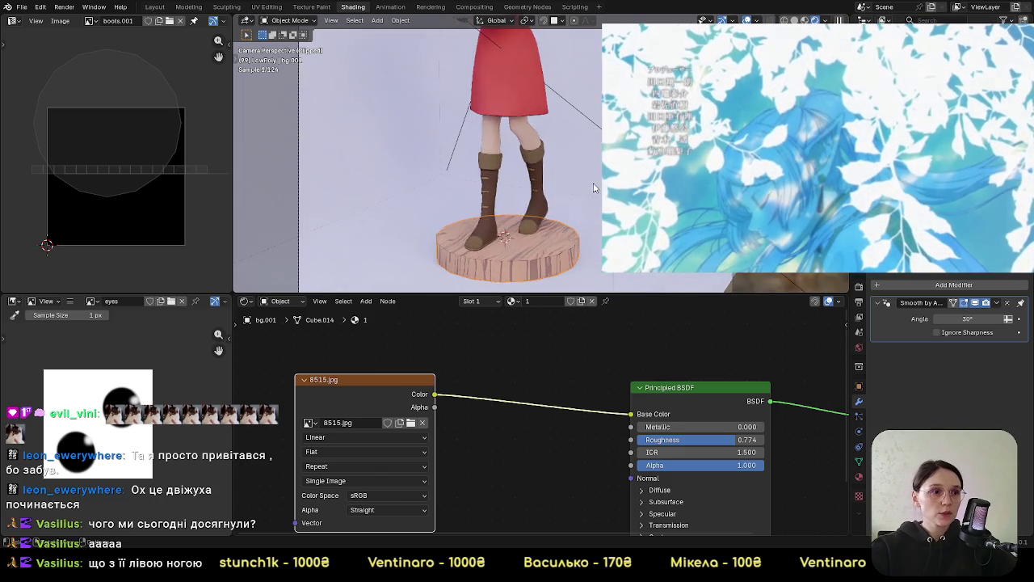
{"action": "left_click", "coordinate": [575, 174]}
Orbit around the pedestal's side, return to camera view and pan up to the legs
{"action": "scroll", "coordinate": [484, 170], "scroll_direction": "up", "scroll_amount": 5}
{"action": "scroll", "coordinate": [304, 202], "scroll_direction": "up", "scroll_amount": 3}
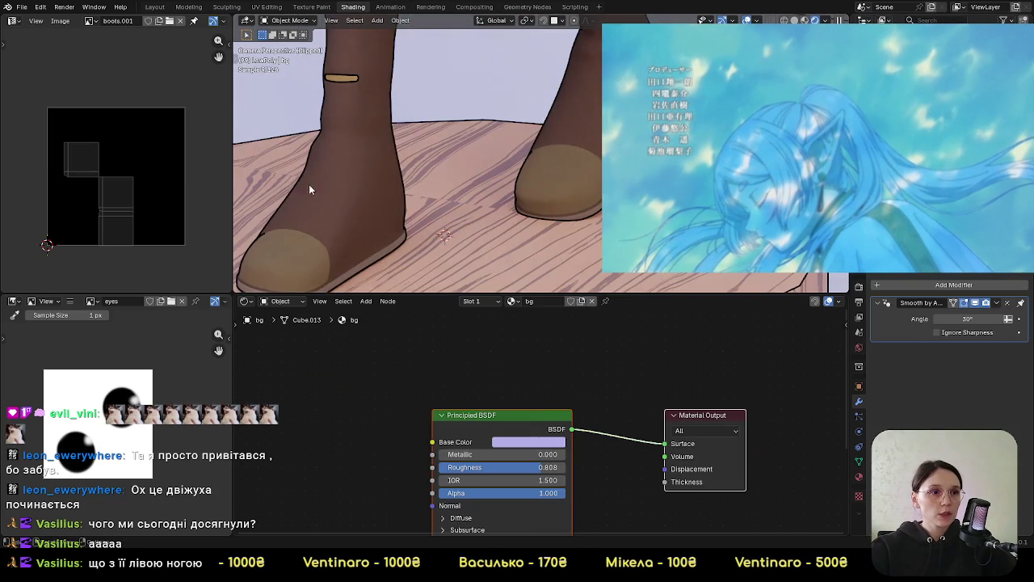
{"action": "mouse_move", "coordinate": [385, 192]}
{"action": "middle_mouse_down"}
{"action": "mouse_move", "coordinate": [524, 159]}
{"action": "mouse_move", "coordinate": [561, 84]}
{"action": "middle_mouse_up"}
{"action": "scroll", "coordinate": [561, 84], "scroll_direction": "up", "scroll_amount": 4}
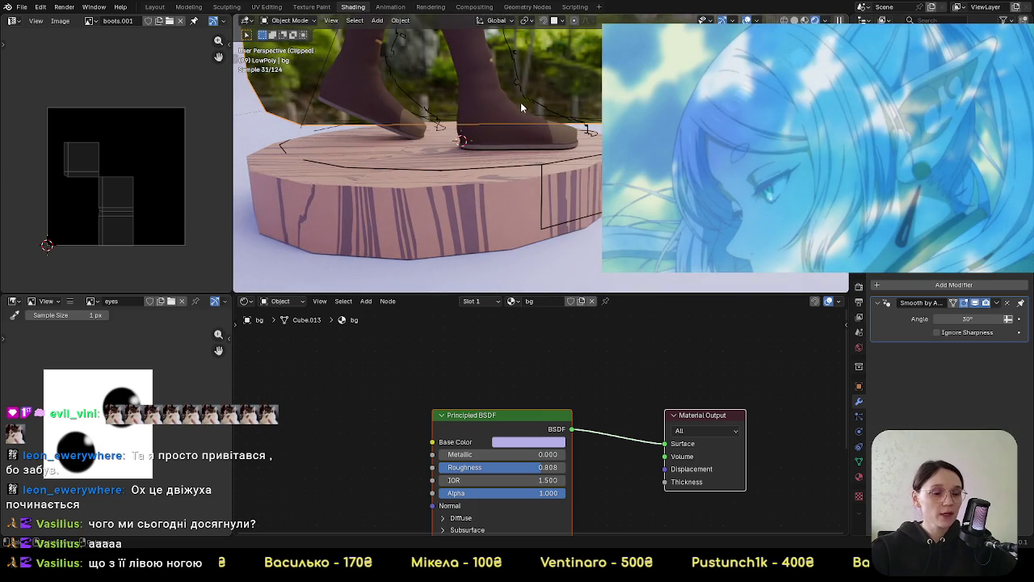
{"action": "key", "text": "KP_0"}
{"action": "scroll", "coordinate": [521, 107], "scroll_direction": "down", "scroll_amount": 3}
{"action": "middle_click_drag", "start_coordinate": [521, 108], "coordinate": [421, 170]}
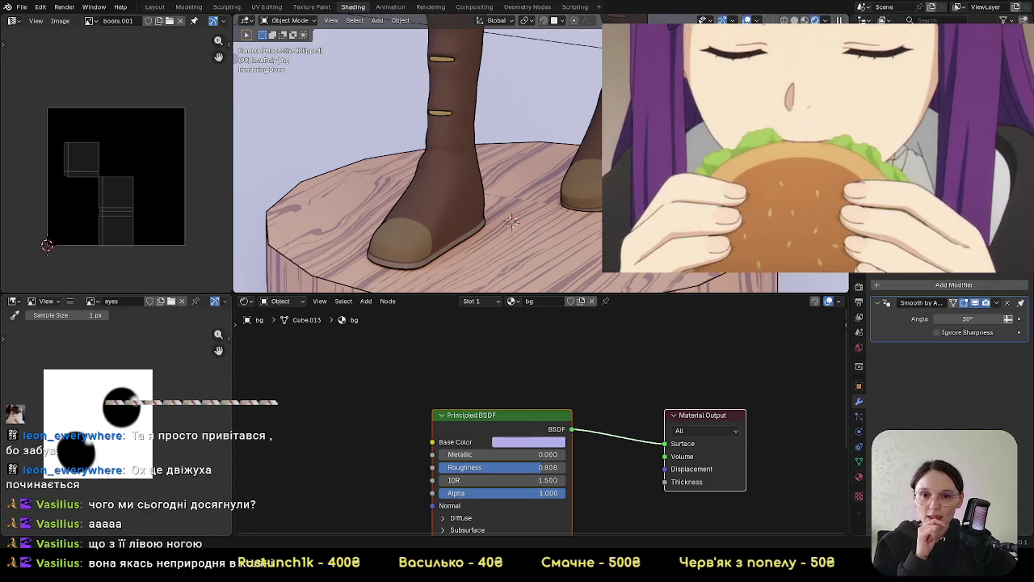
{"action": "middle_click_drag", "start_coordinate": [525, 202], "coordinate": [564, 106]}
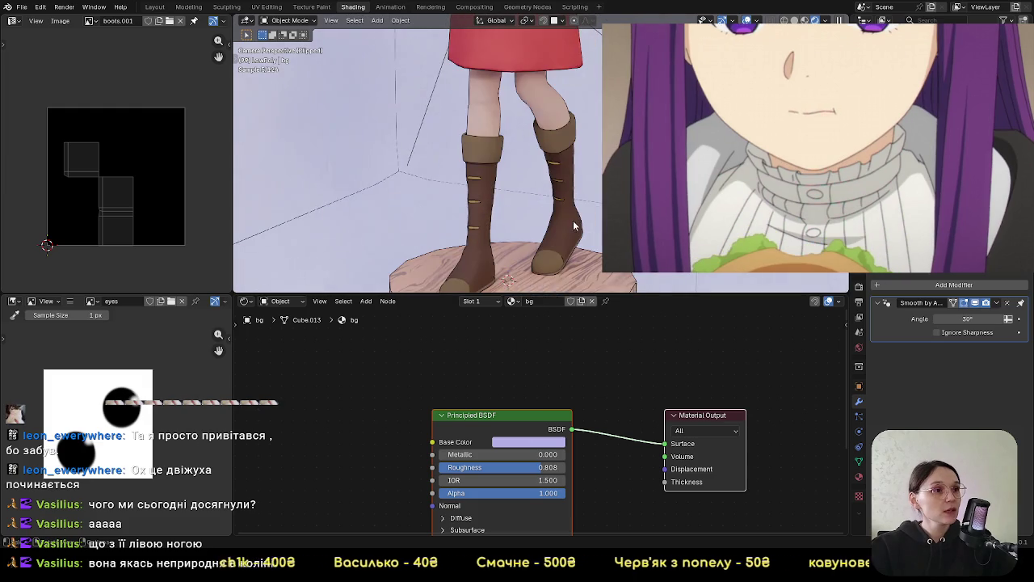
{"action": "scroll", "coordinate": [577, 186], "scroll_direction": "down", "scroll_amount": 6}
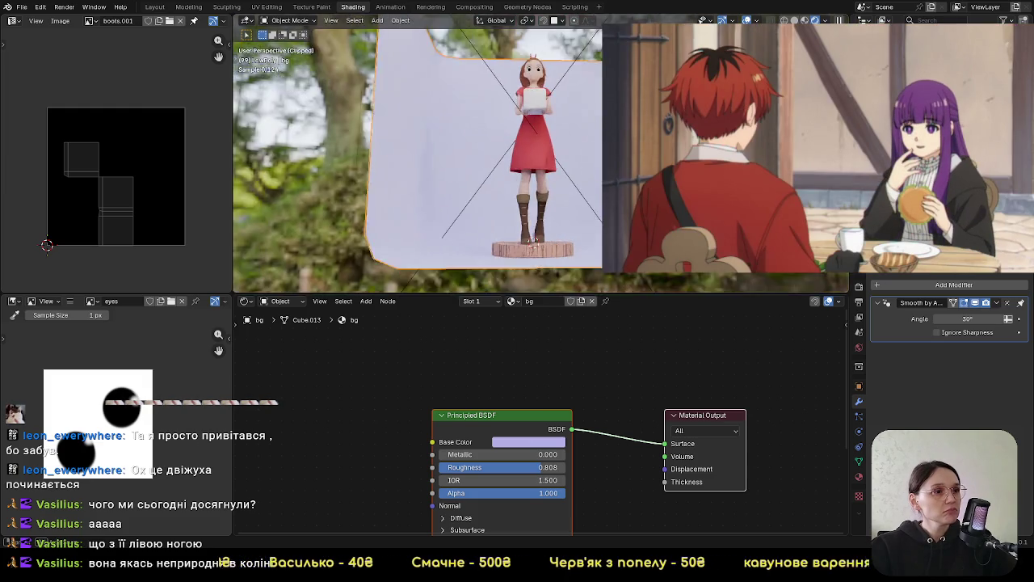
Inspect the character's legs in front, side and camera views
{"action": "key", "text": "KP_1"}
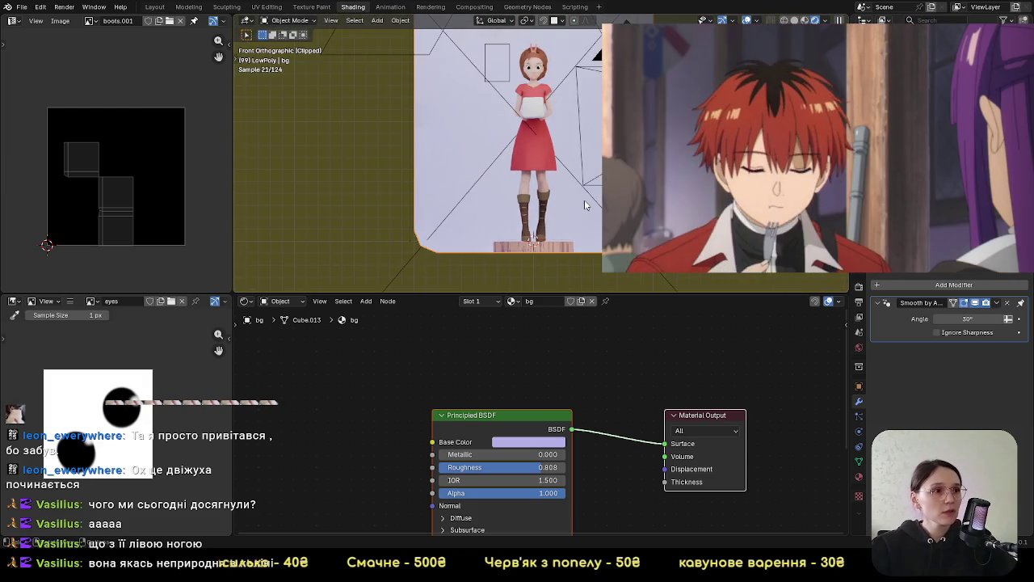
{"action": "scroll", "coordinate": [588, 235], "scroll_direction": "up", "scroll_amount": 4}
{"action": "scroll", "coordinate": [590, 255], "scroll_direction": "up", "scroll_amount": 3}
{"action": "middle_click_drag", "start_coordinate": [590, 254], "coordinate": [585, 89], "text": "shift"}
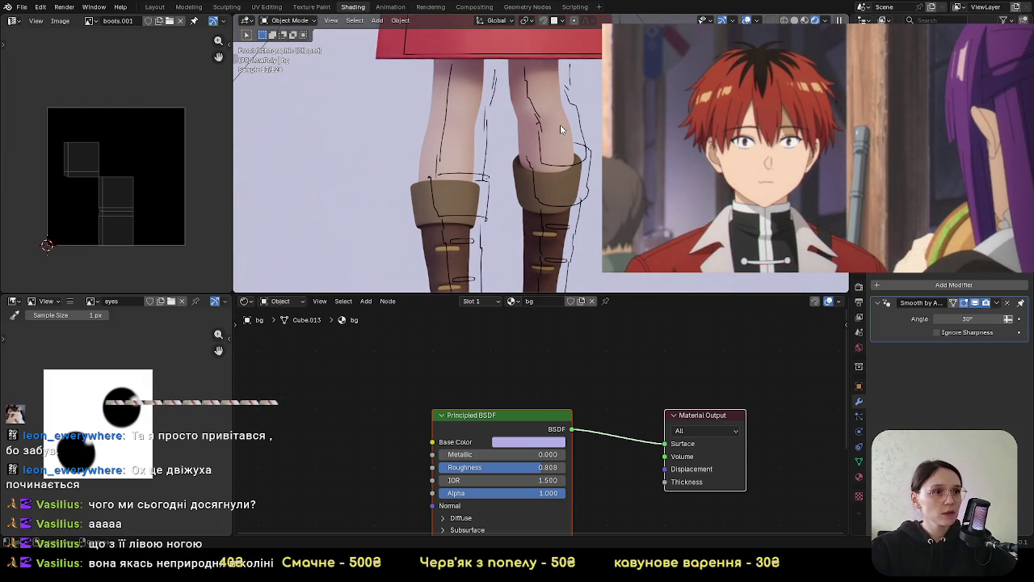
{"action": "key", "text": "KP_3"}
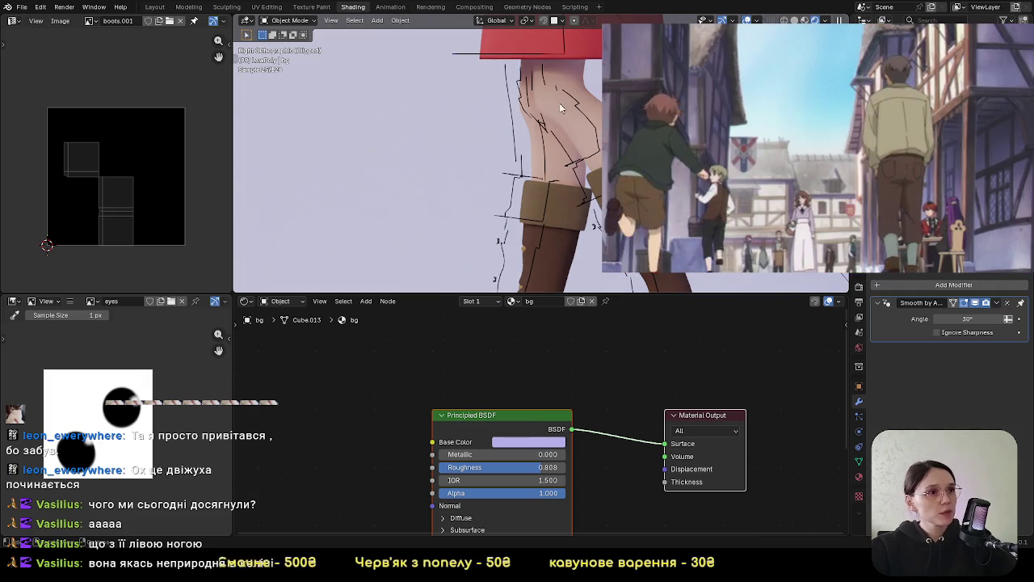
{"action": "middle_click_drag", "start_coordinate": [559, 124], "coordinate": [510, 178], "text": "shift"}
{"action": "key", "text": "KP_0"}
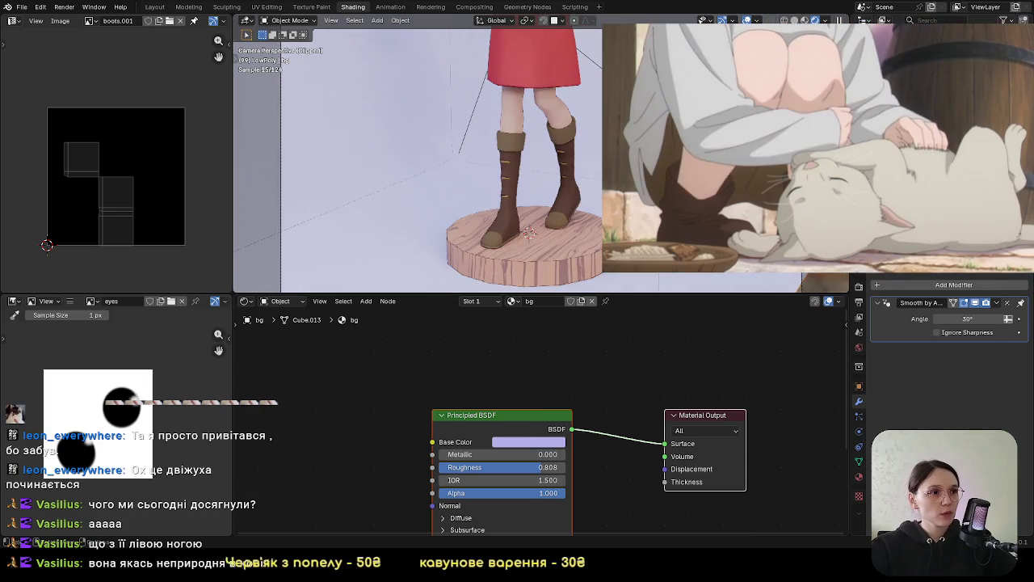
{"action": "scroll", "coordinate": [527, 207], "scroll_direction": "up", "scroll_amount": 2}
{"action": "scroll", "coordinate": [526, 207], "scroll_direction": "up", "scroll_amount": 2}
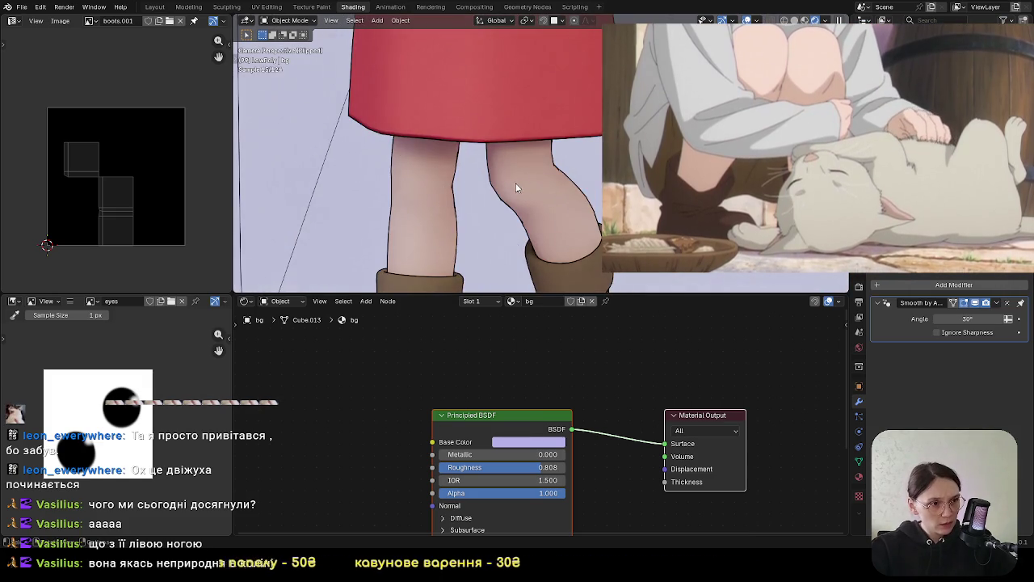
{"action": "scroll", "coordinate": [514, 183], "scroll_direction": "up", "scroll_amount": 1}
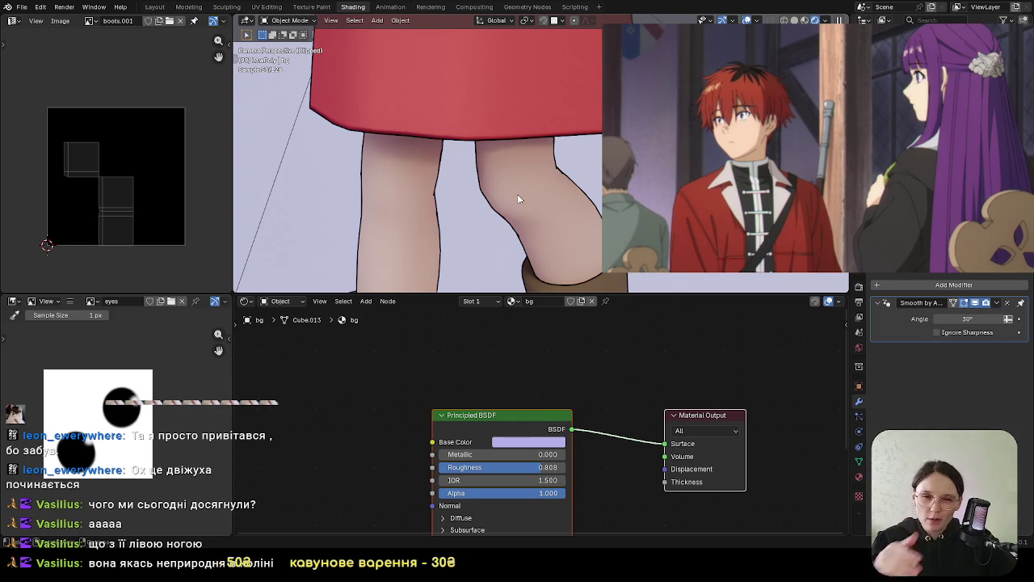
{"action": "scroll", "coordinate": [518, 196], "scroll_direction": "down", "scroll_amount": 2}
{"action": "scroll", "coordinate": [580, 170], "scroll_direction": "down", "scroll_amount": 1}
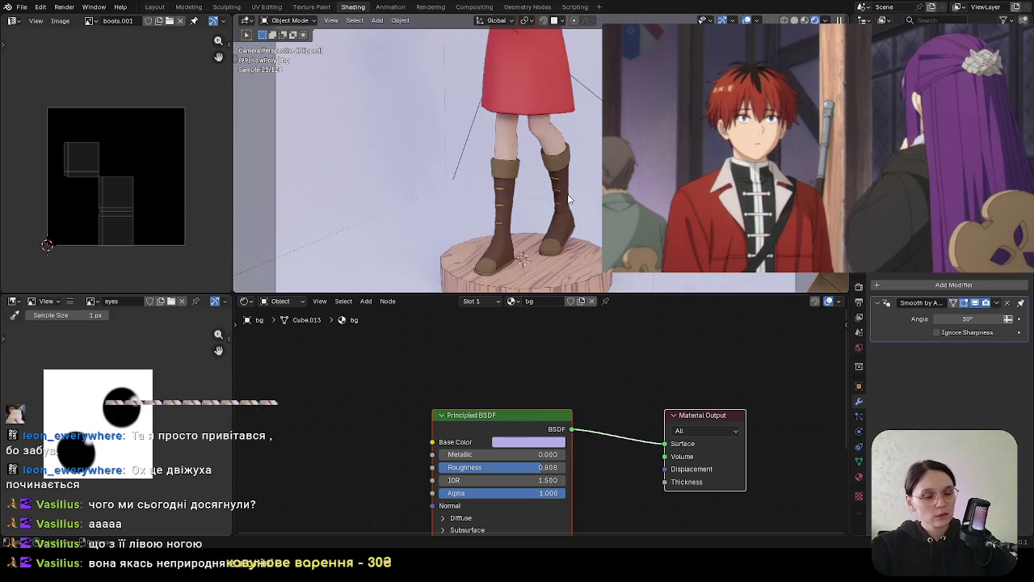
Recheck the legs and boots by alternating front and side views, then return to camera view
{"action": "key", "text": "KP_1"}
{"action": "scroll", "coordinate": [565, 190], "scroll_direction": "up", "scroll_amount": 2}
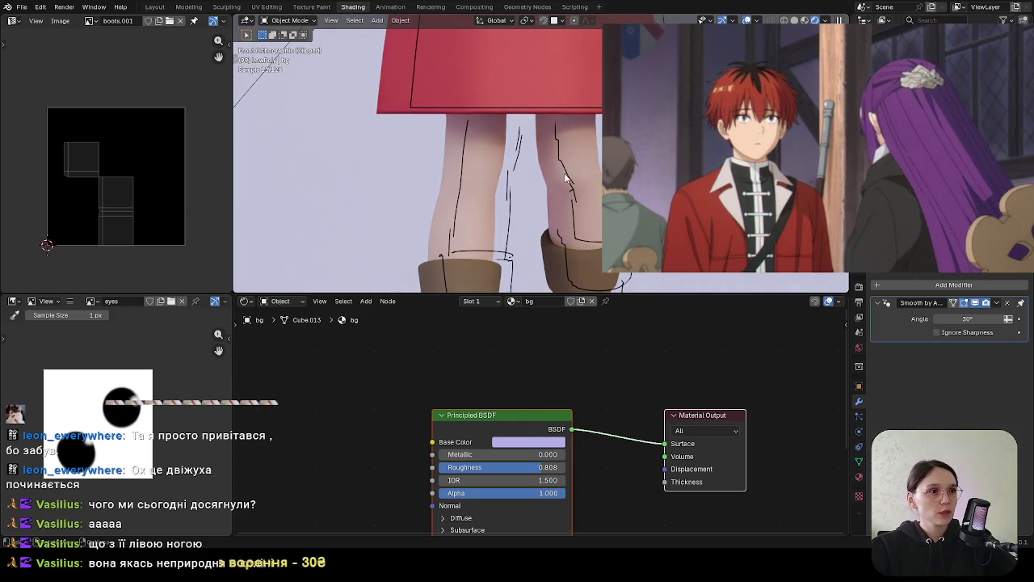
{"action": "key", "text": "KP_3"}
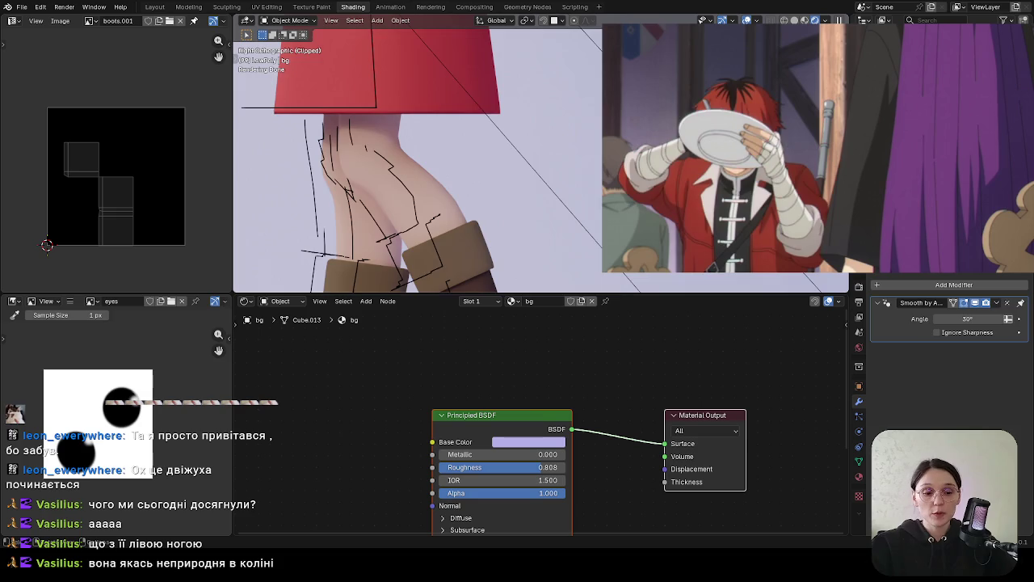
{"action": "key", "text": "KP_1"}
{"action": "scroll", "coordinate": [512, 185], "scroll_direction": "down", "scroll_amount": 2}
{"action": "middle_click_drag", "start_coordinate": [512, 146], "coordinate": [502, 245], "text": "shift"}
{"action": "key", "text": "KP_3"}
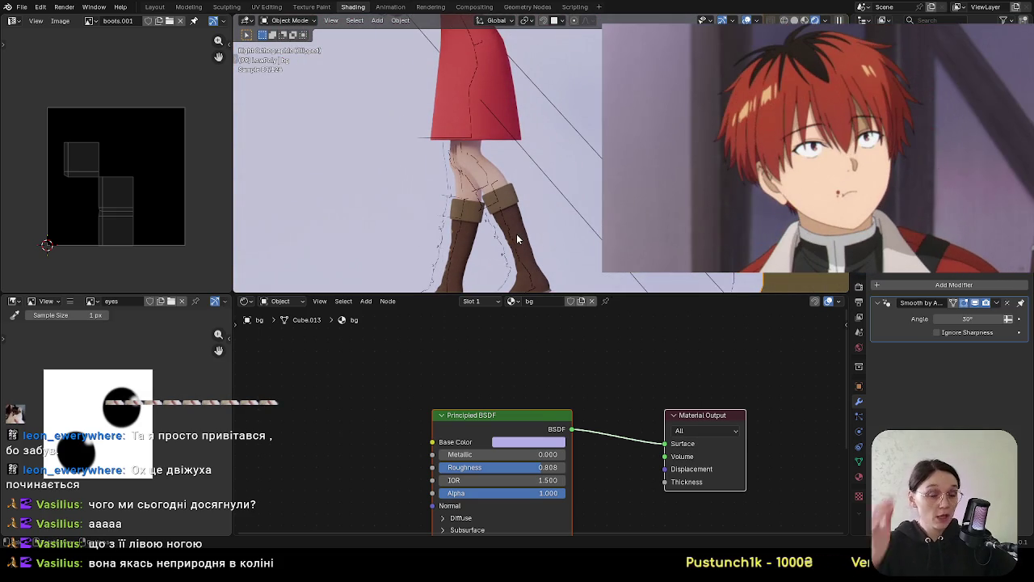
{"action": "key", "text": "KP_0"}
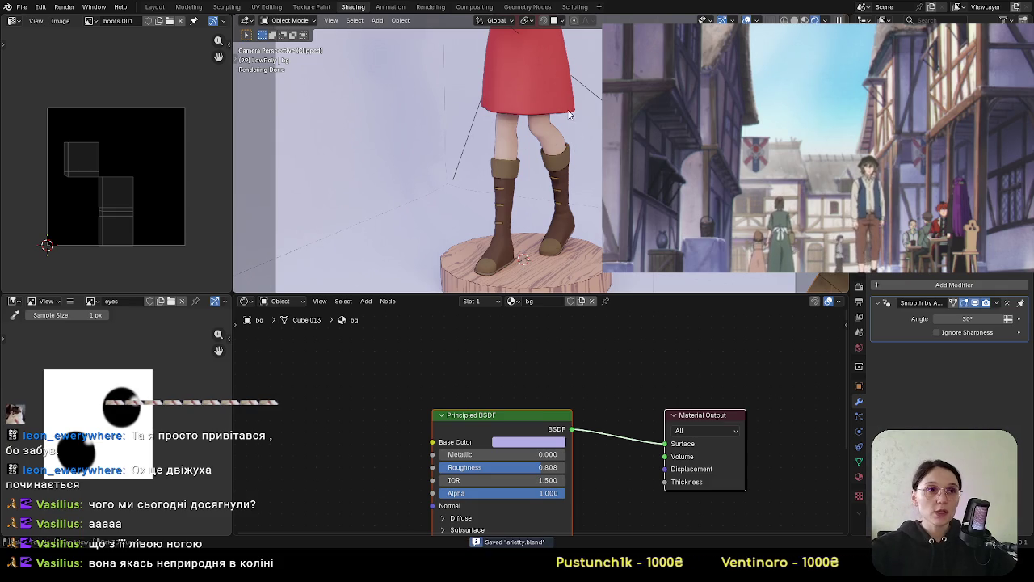
Frame the boots and select the wooden pedestal to show its material nodes
{"action": "scroll", "coordinate": [501, 146], "scroll_direction": "down", "scroll_amount": 3}
{"action": "scroll", "coordinate": [533, 195], "scroll_direction": "down", "scroll_amount": 2}
{"action": "scroll", "coordinate": [528, 179], "scroll_direction": "down", "scroll_amount": 1}
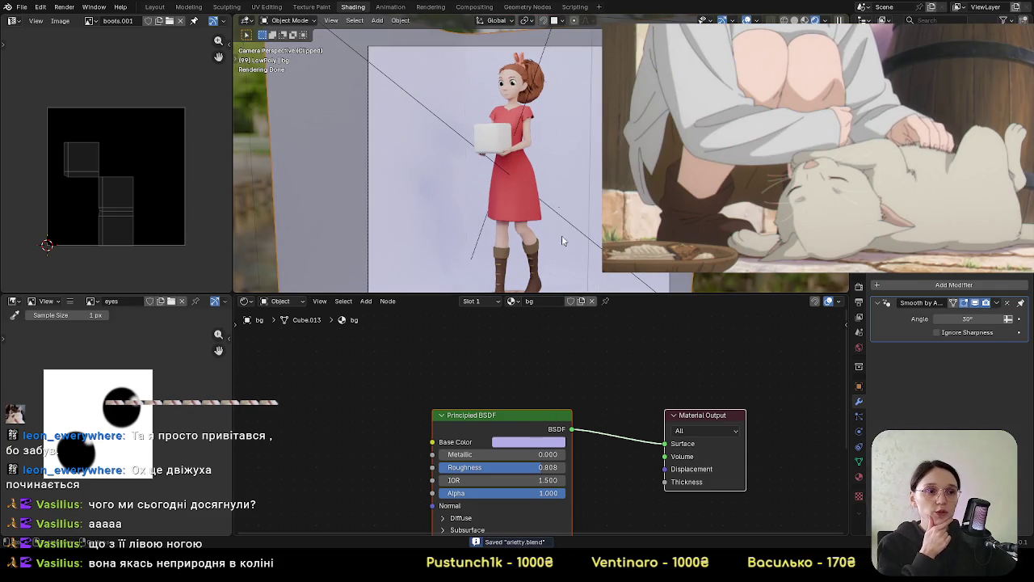
{"action": "middle_click_drag", "start_coordinate": [558, 242], "coordinate": [557, 130], "text": "shift"}
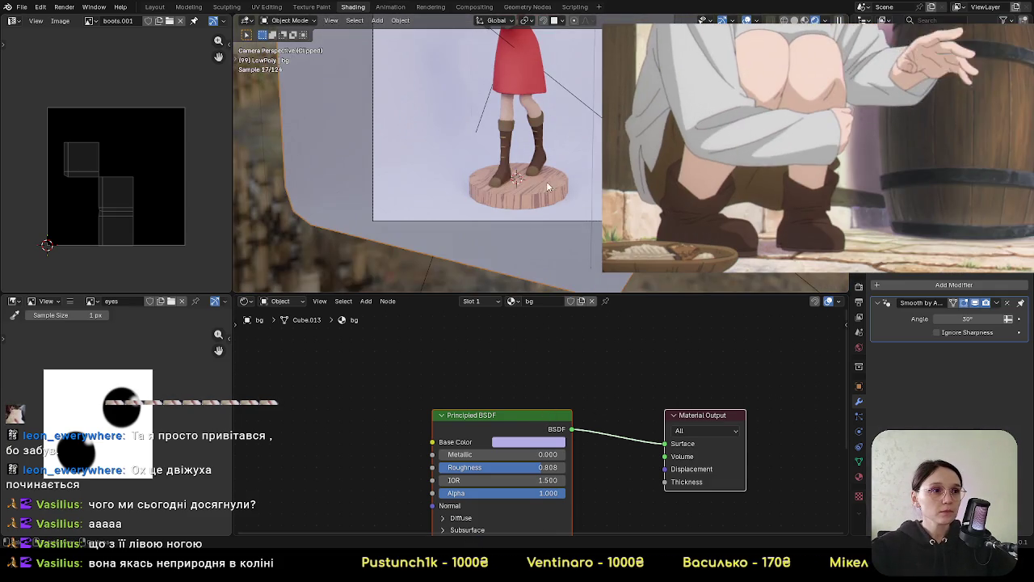
{"action": "left_click", "coordinate": [517, 184]}
{"action": "scroll", "coordinate": [711, 457], "scroll_direction": "up", "scroll_amount": 3}
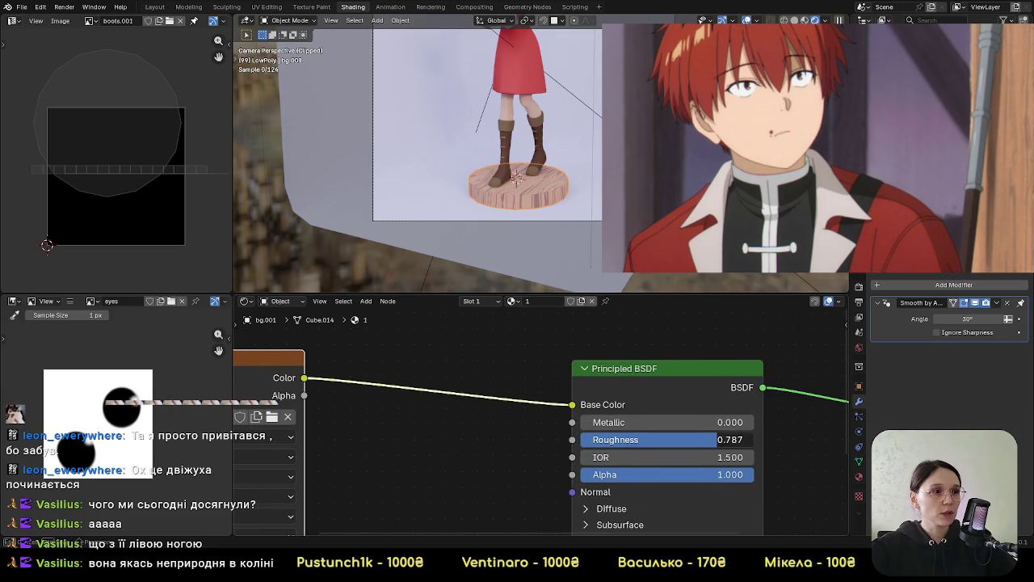
Set the pedestal material's Principled BSDF roughness to 0.801
{"action": "left_click_drag", "start_coordinate": [670, 439], "coordinate": [650, 439]}
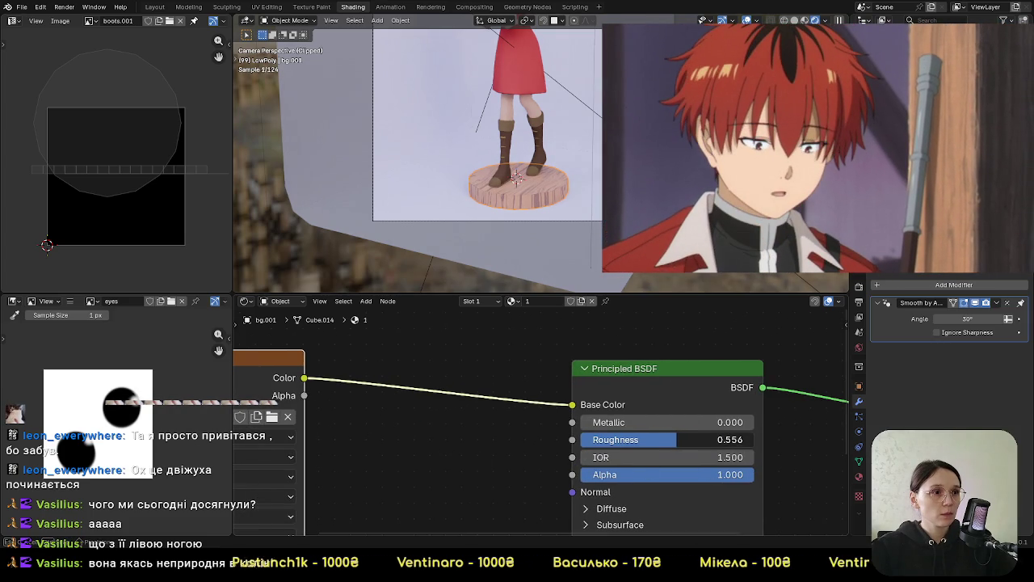
{"action": "left_click_drag", "start_coordinate": [667, 438], "coordinate": [674, 439]}
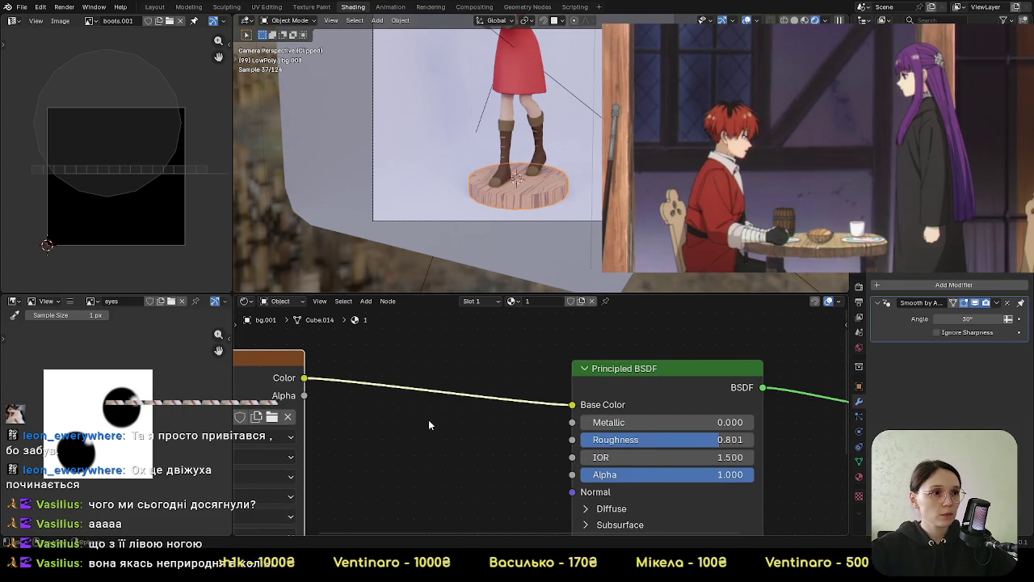
{"action": "mouse_move", "coordinate": [428, 424]}
{"action": "middle_mouse_down"}
{"action": "mouse_move", "coordinate": [530, 411]}
{"action": "mouse_move", "coordinate": [609, 416]}
{"action": "middle_mouse_up"}
{"action": "scroll", "coordinate": [526, 231], "scroll_direction": "up", "scroll_amount": 1}
{"action": "scroll", "coordinate": [526, 231], "scroll_direction": "up", "scroll_amount": 2}
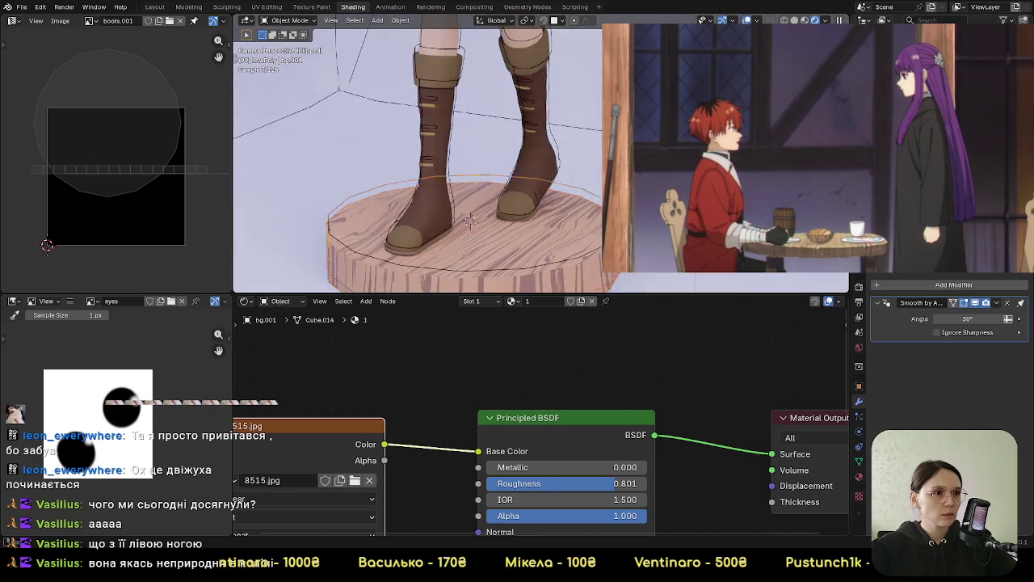
{"action": "scroll", "coordinate": [526, 231], "scroll_direction": "up", "scroll_amount": 2}
{"action": "scroll", "coordinate": [451, 146], "scroll_direction": "up", "scroll_amount": 1}
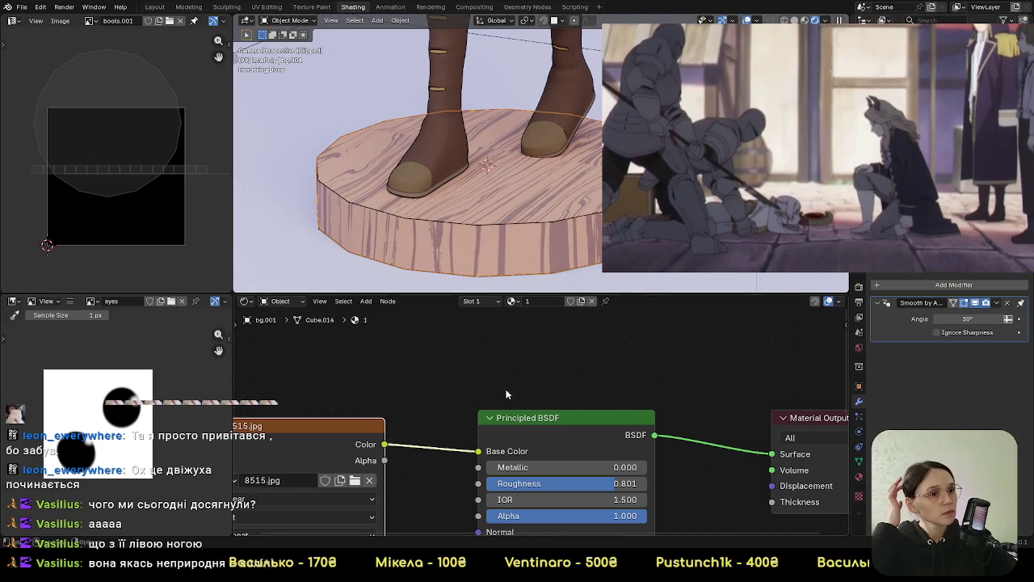
Switch the pedestal into Edit Mode so its UVs show in the UV Editor
{"action": "left_click", "coordinate": [13, 22]}
{"action": "left_click", "coordinate": [14, 23]}
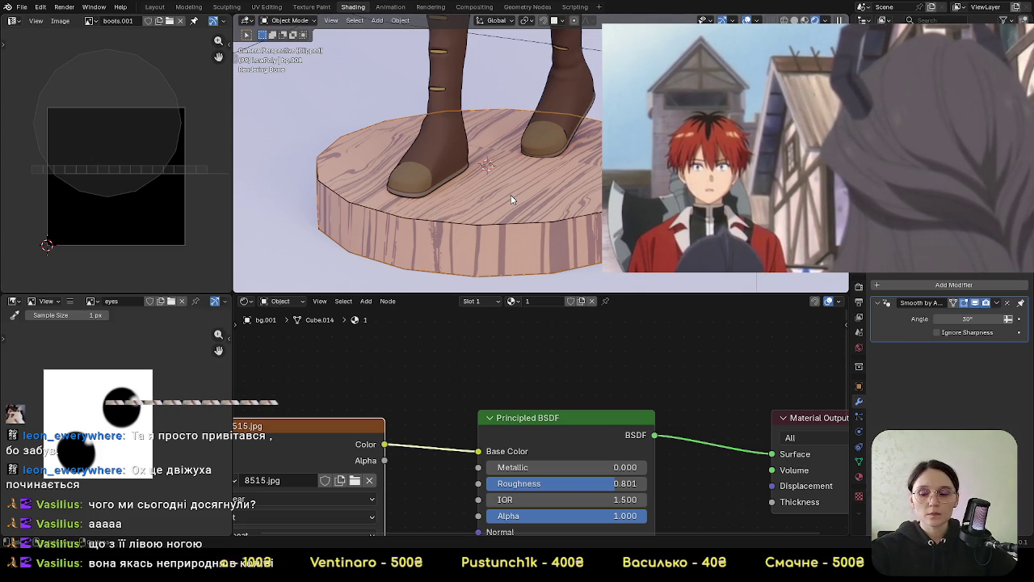
{"action": "key", "text": "Tab"}
Select all pedestal UVs and nudge the layout slightly left and down
{"action": "key", "text": "a"}
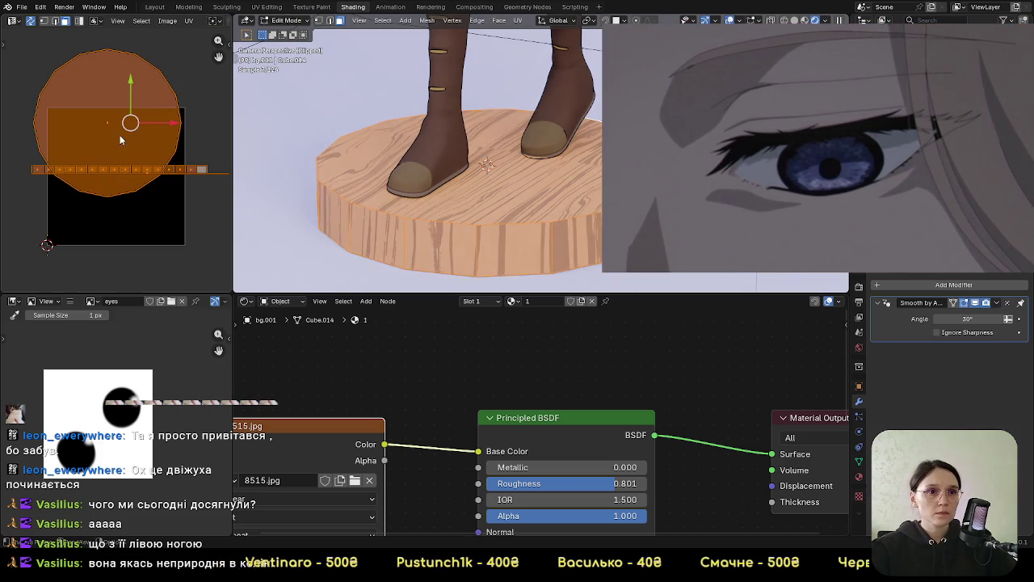
{"action": "key", "text": "g"}
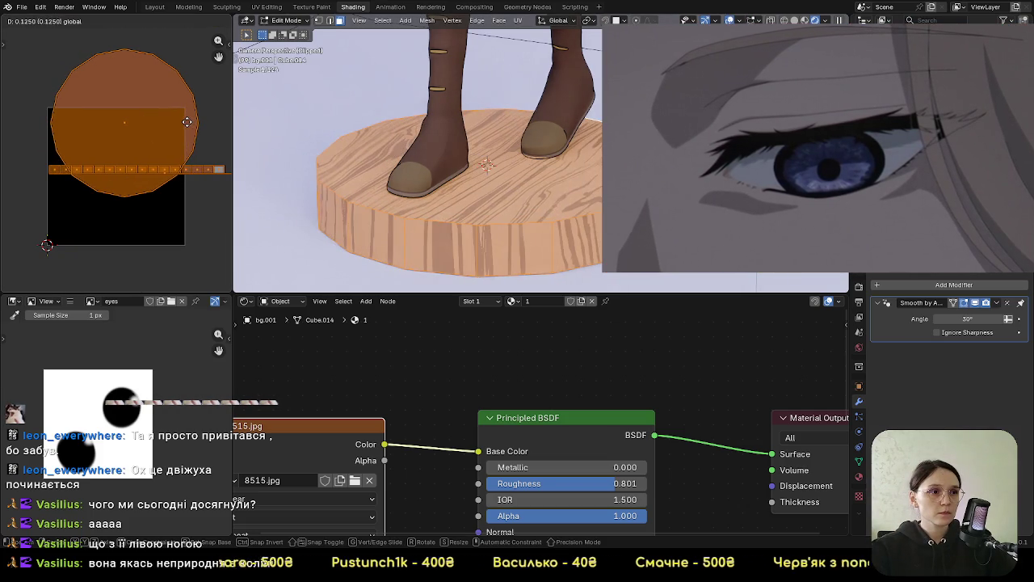
{"action": "left_click", "coordinate": [183, 163]}
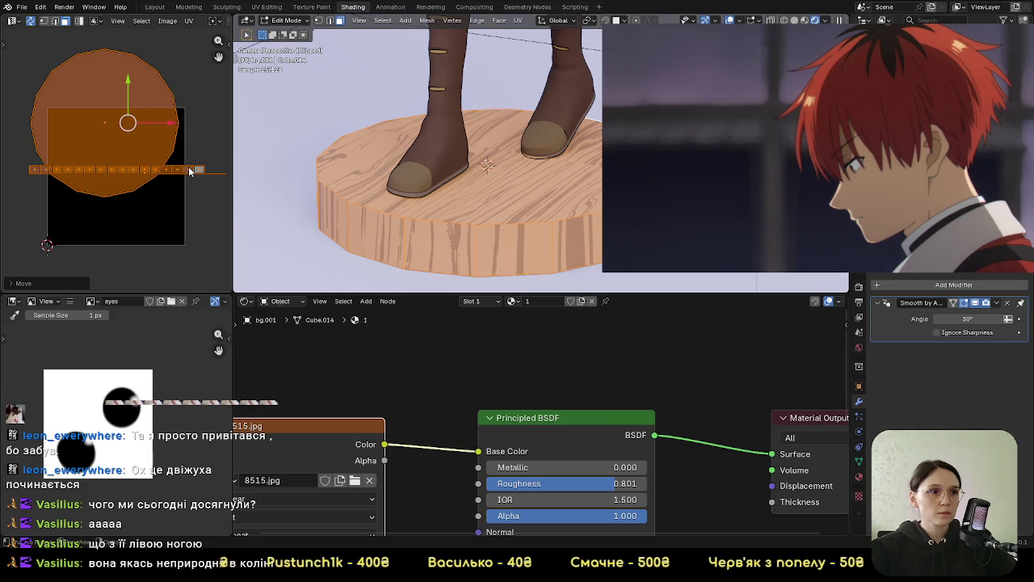
{"action": "left_click", "coordinate": [190, 170]}
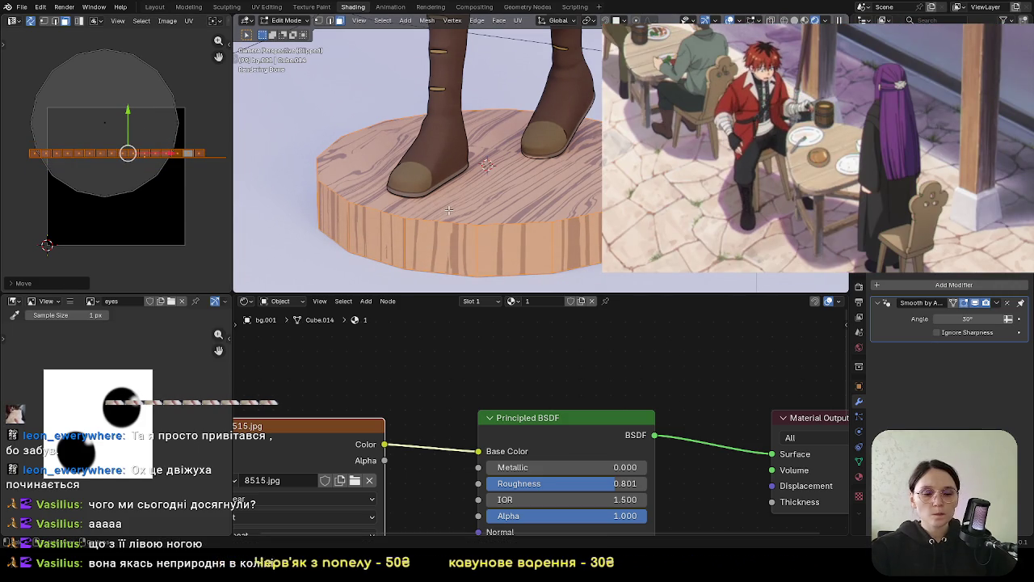
In top view, select all faces and use Project from View to make one UV circle
{"action": "key", "text": "KP_7"}
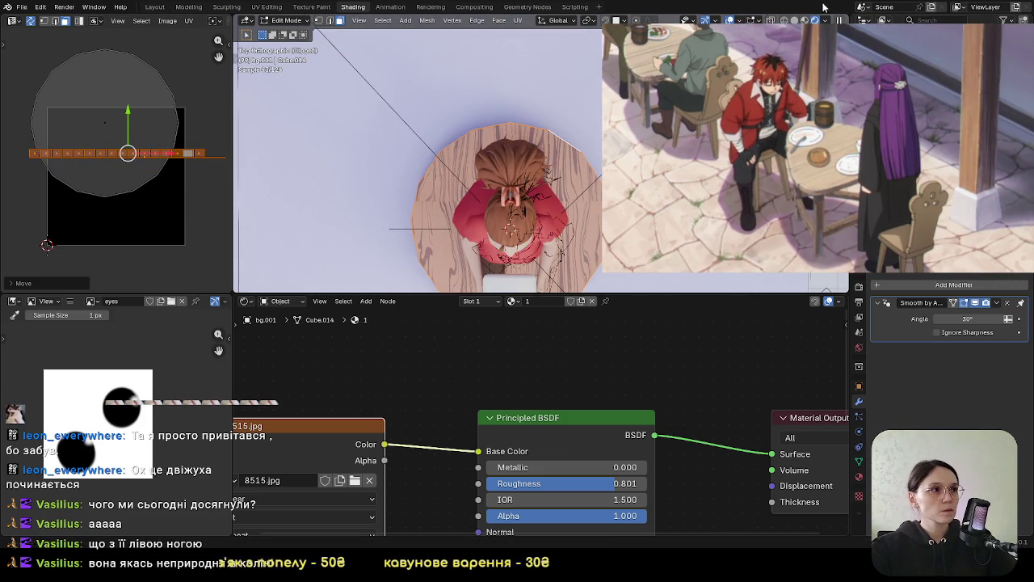
{"action": "key", "text": "a"}
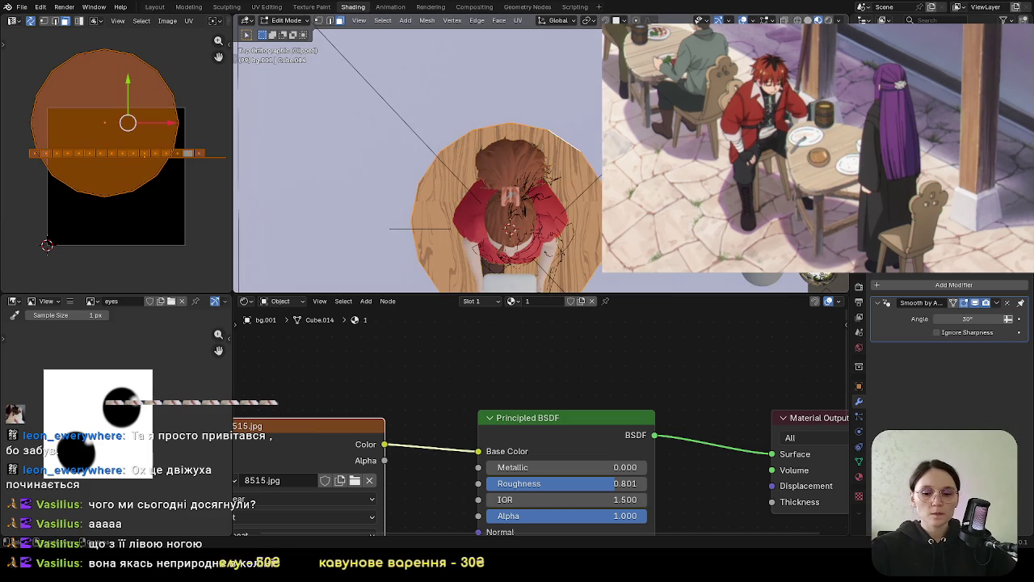
{"action": "key", "text": "u"}
{"action": "left_click", "coordinate": [565, 167]}
{"action": "middle_click_drag", "start_coordinate": [517, 178], "coordinate": [535, 163]}
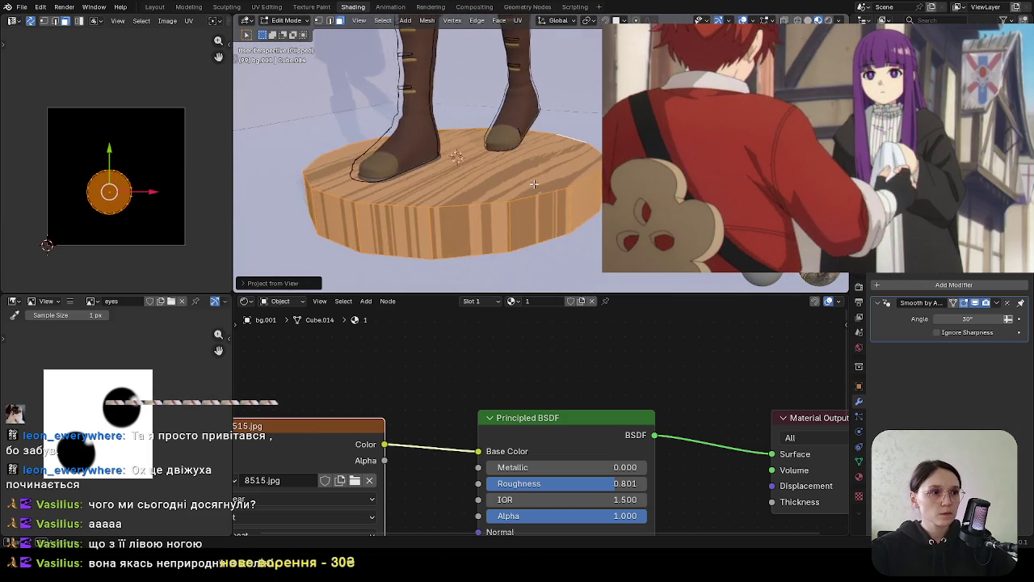
Scale the pedestal's UV circle up to fill most of the wood image, checking it in Object Mode
{"action": "key", "text": "s"}
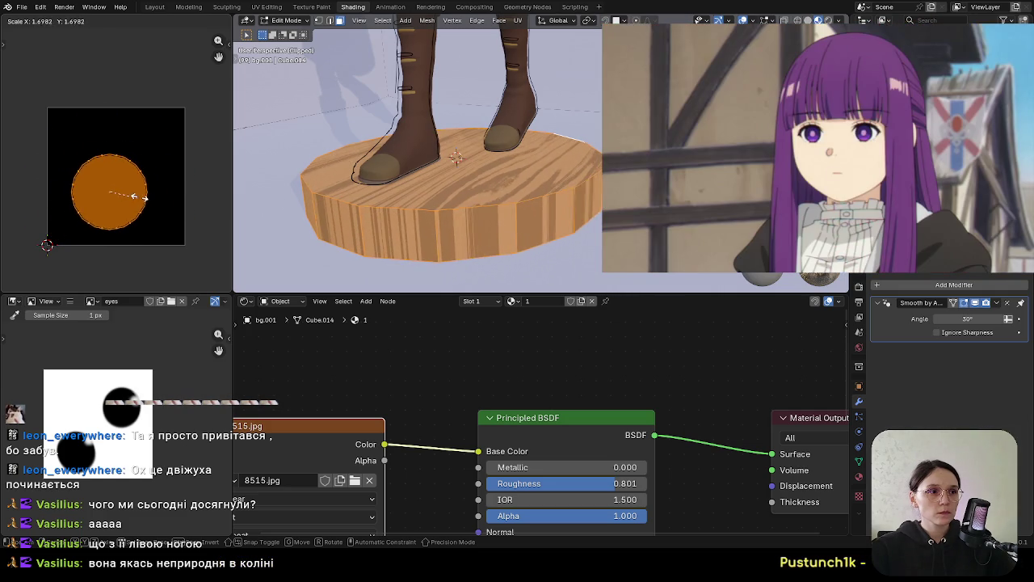
{"action": "left_click", "coordinate": [139, 199]}
{"action": "key", "text": "Tab"}
{"action": "mouse_move", "coordinate": [496, 200]}
{"action": "middle_mouse_down"}
{"action": "mouse_move", "coordinate": [475, 218]}
{"action": "mouse_move", "coordinate": [507, 247]}
{"action": "mouse_move", "coordinate": [479, 210]}
{"action": "middle_mouse_up"}
{"action": "key", "text": "Tab"}
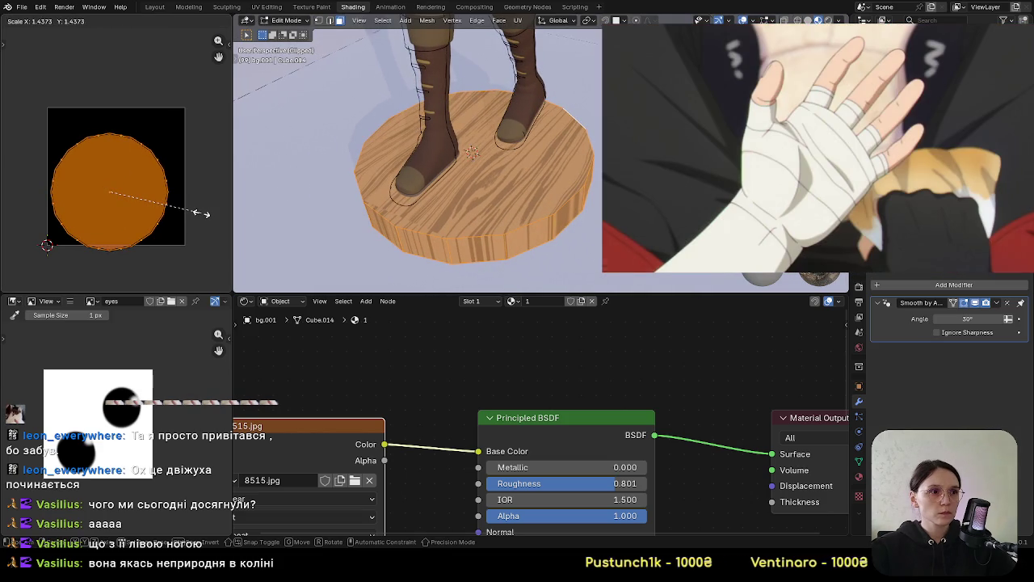
{"action": "left_click", "coordinate": [201, 213]}
{"action": "middle_click_drag", "start_coordinate": [461, 210], "coordinate": [442, 224]}
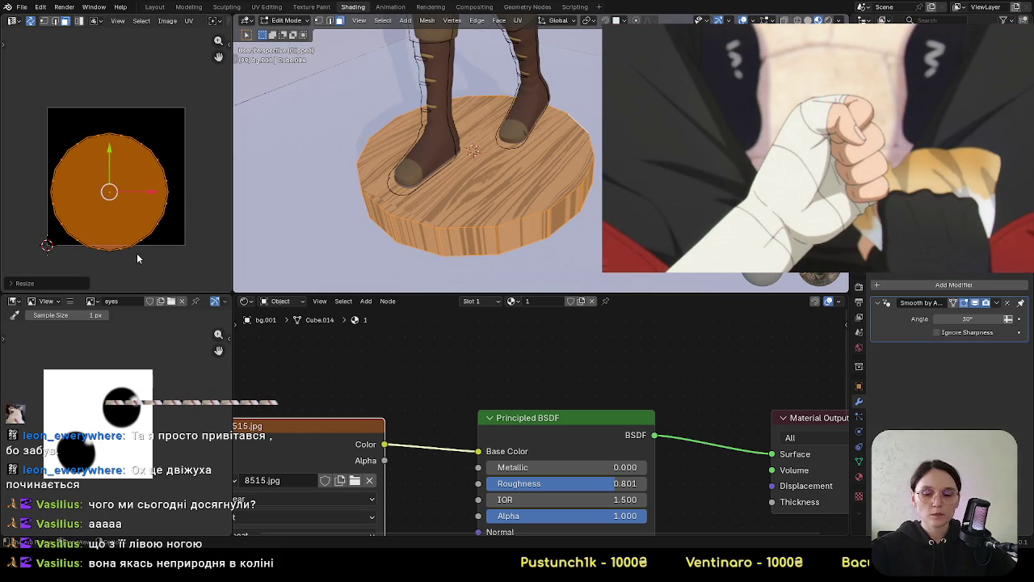
Scale the UV circle along Y to reshape it vertically
{"action": "key", "text": "y"}
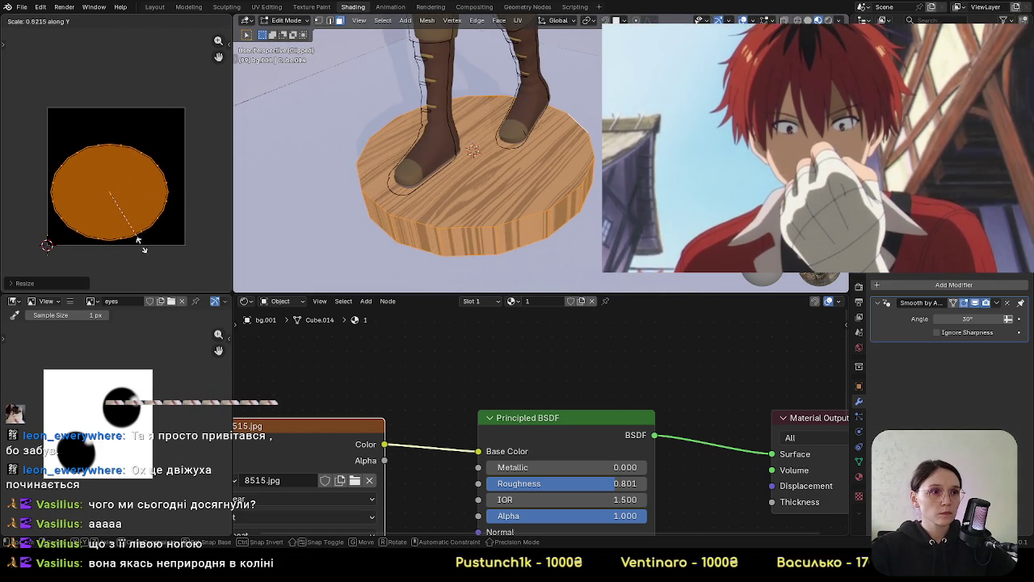
{"action": "left_click", "coordinate": [168, 262]}
{"action": "mouse_move", "coordinate": [452, 242]}
{"action": "middle_mouse_down"}
{"action": "mouse_move", "coordinate": [450, 192]}
{"action": "mouse_move", "coordinate": [512, 229]}
{"action": "mouse_move", "coordinate": [493, 215]}
{"action": "middle_mouse_up"}
{"action": "scroll", "coordinate": [487, 210], "scroll_direction": "up", "scroll_amount": 2}
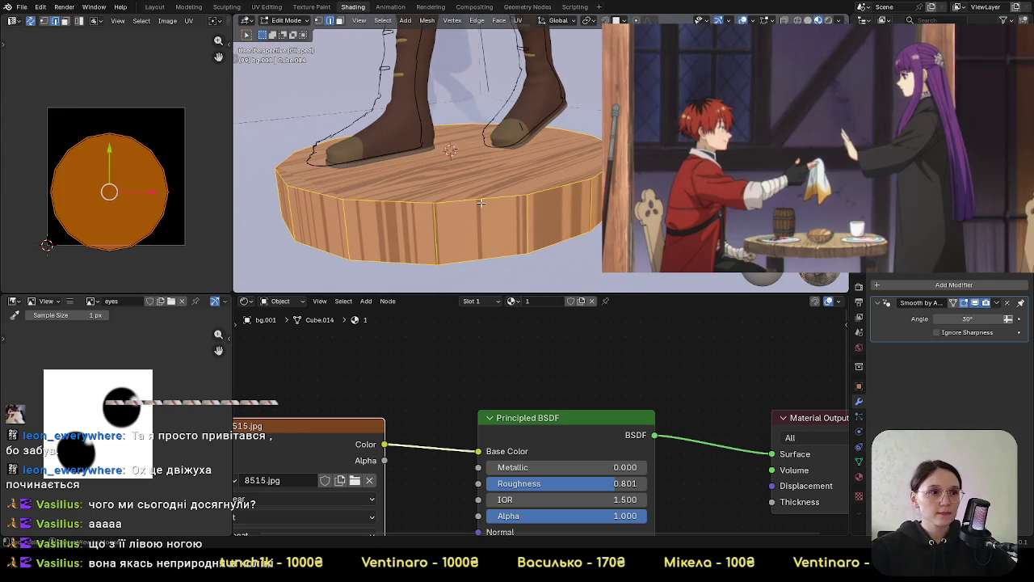
Project the pedestal UVs from view (Bounds), then Unwrap them
{"action": "left_click", "coordinate": [481, 198]}
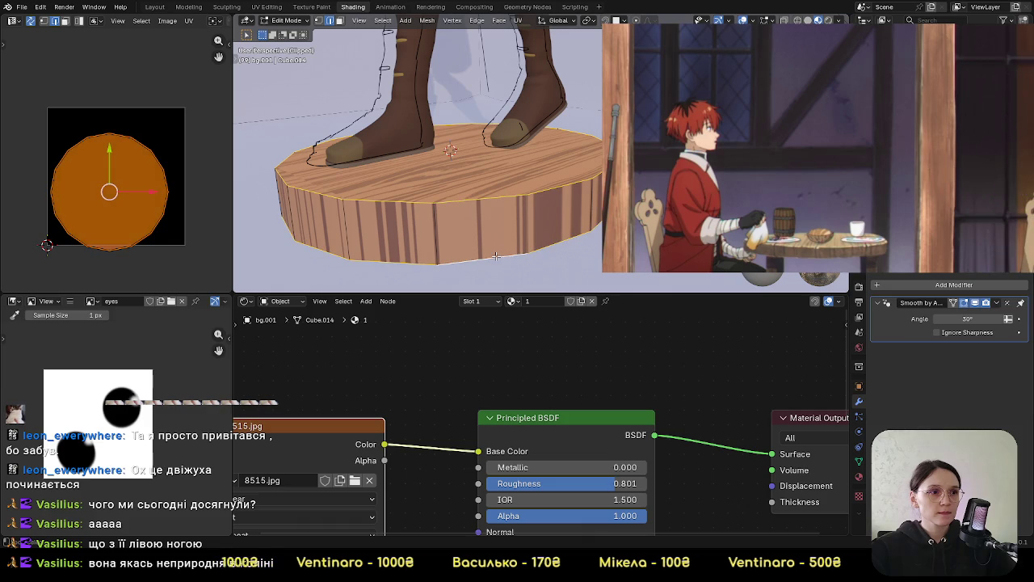
{"action": "key", "text": "u"}
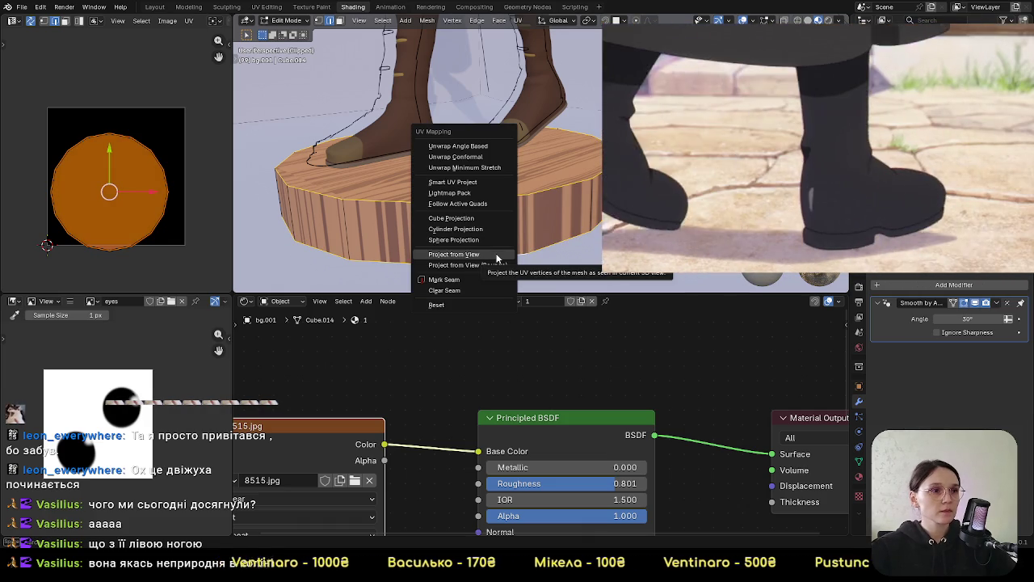
{"action": "left_click", "coordinate": [488, 266]}
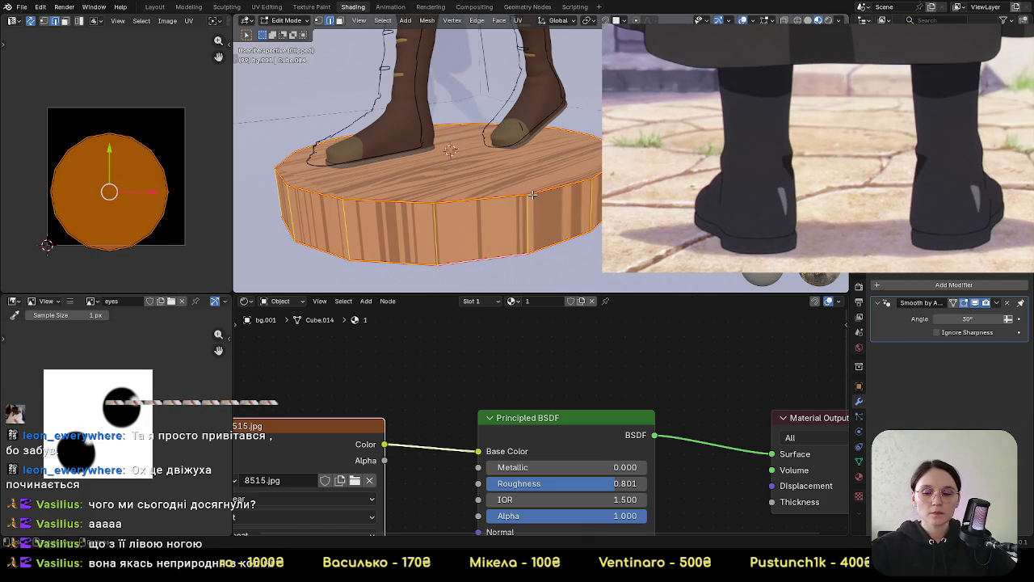
{"action": "key", "text": "u"}
{"action": "left_click", "coordinate": [500, 63]}
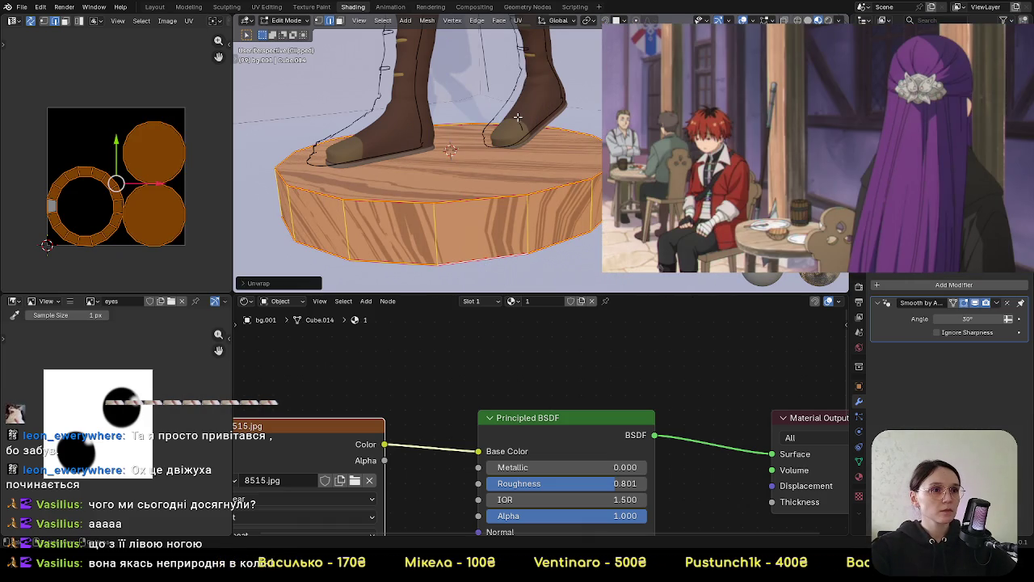
Frame the base from a lower side view and select one vertical side edge
{"action": "mouse_move", "coordinate": [420, 192]}
{"action": "middle_mouse_down"}
{"action": "mouse_move", "coordinate": [423, 165]}
{"action": "mouse_move", "coordinate": [540, 191]}
{"action": "middle_mouse_up"}
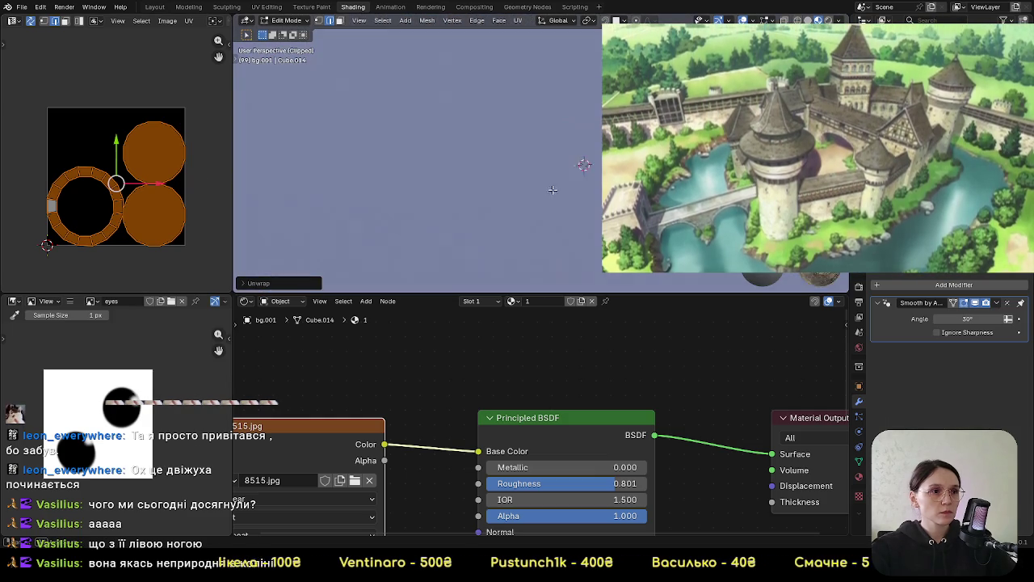
{"action": "key", "text": "KP_Decimal"}
{"action": "middle_click_drag", "start_coordinate": [561, 159], "coordinate": [557, 179]}
{"action": "left_click", "coordinate": [569, 188]}
{"action": "key", "text": "u"}
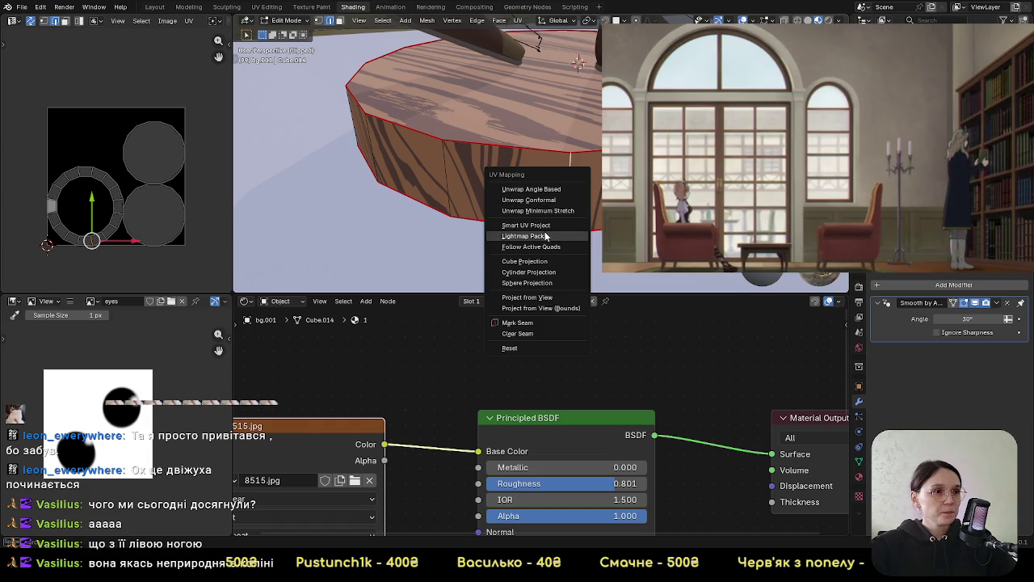
Mark the side edge as a seam and unwrap the whole pedestal into a straight strip
{"action": "left_click", "coordinate": [532, 316]}
{"action": "key", "text": "a"}
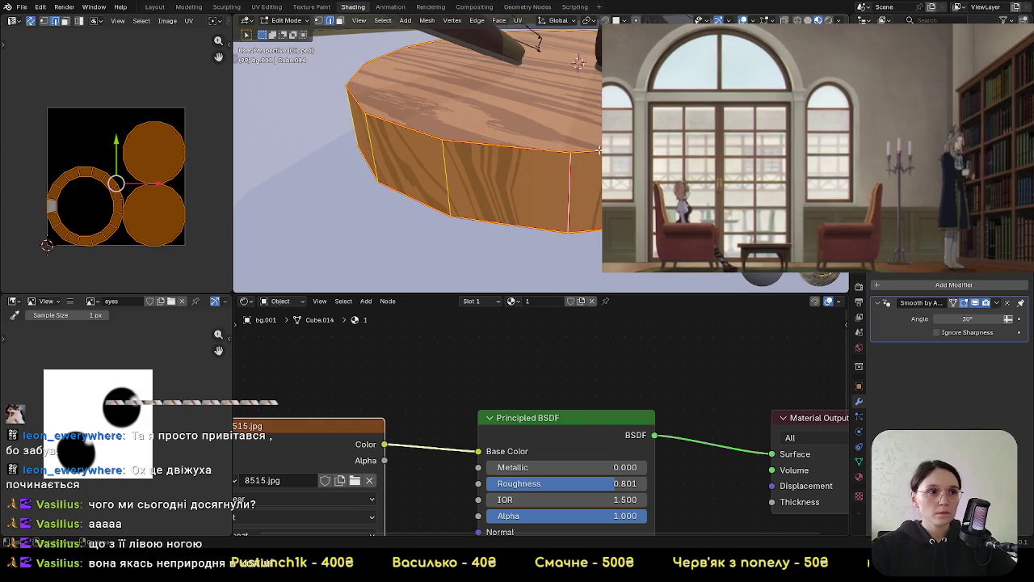
{"action": "key", "text": "u"}
{"action": "left_click", "coordinate": [578, 30]}
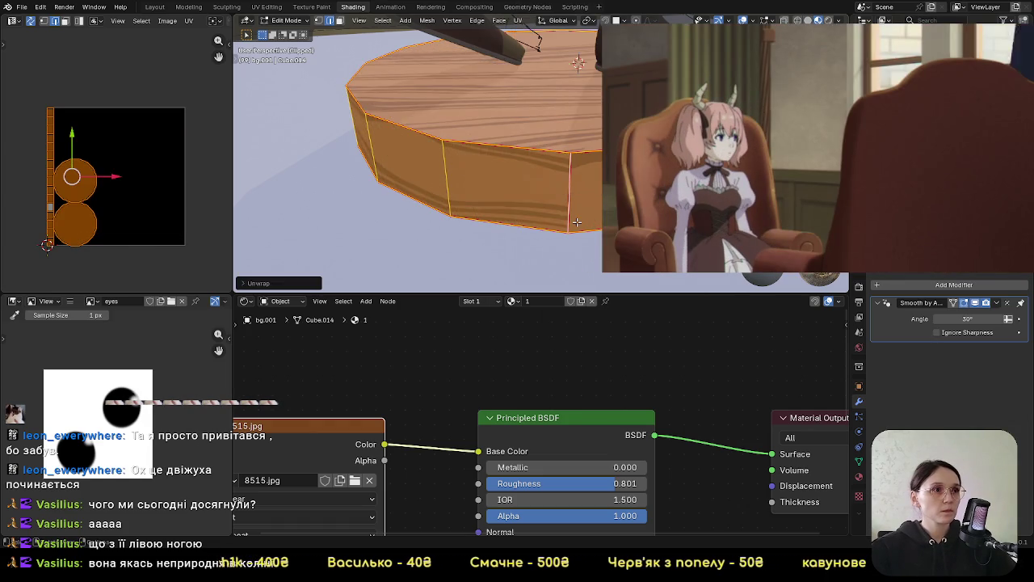
{"action": "key", "text": "KP_1"}
{"action": "key", "text": "KP_0"}
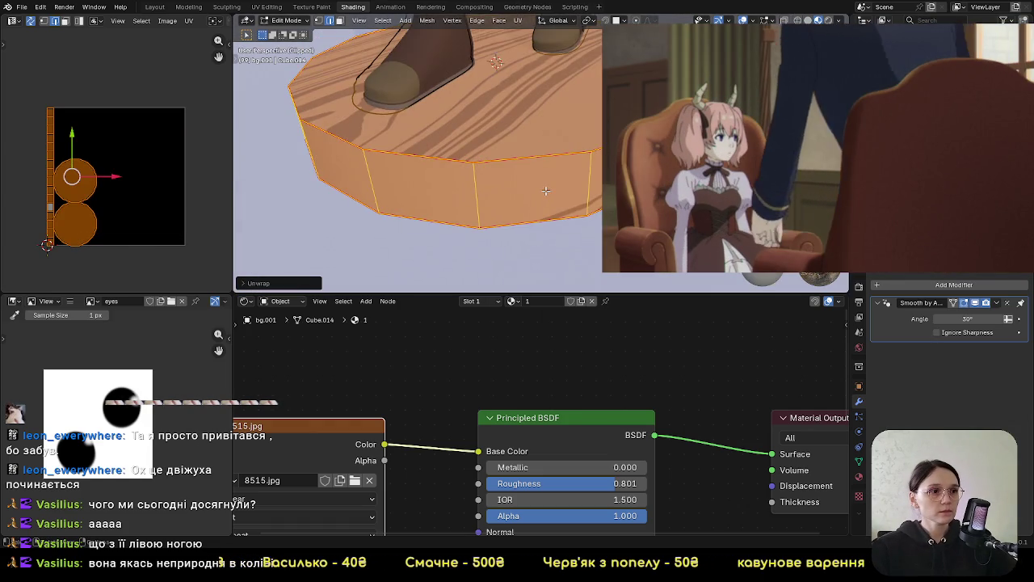
{"action": "scroll", "coordinate": [541, 117], "scroll_direction": "up", "scroll_amount": 4}
{"action": "scroll", "coordinate": [541, 117], "scroll_direction": "up", "scroll_amount": 2}
{"action": "middle_click_drag", "start_coordinate": [542, 117], "coordinate": [537, 116], "text": "shift"}
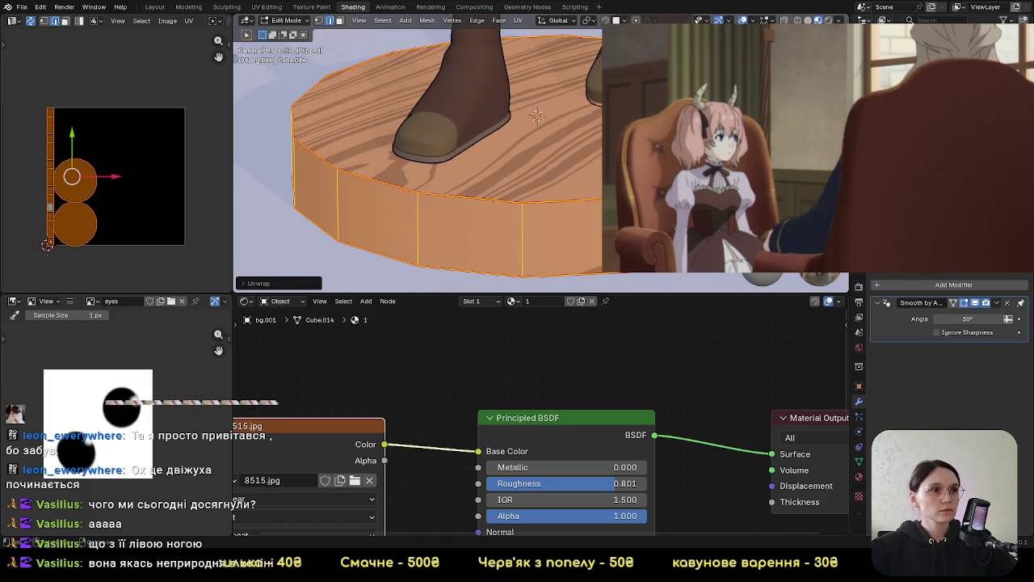
Select both cap circle UV islands, enlarge them and move them into place
{"action": "left_click", "coordinate": [77, 150]}
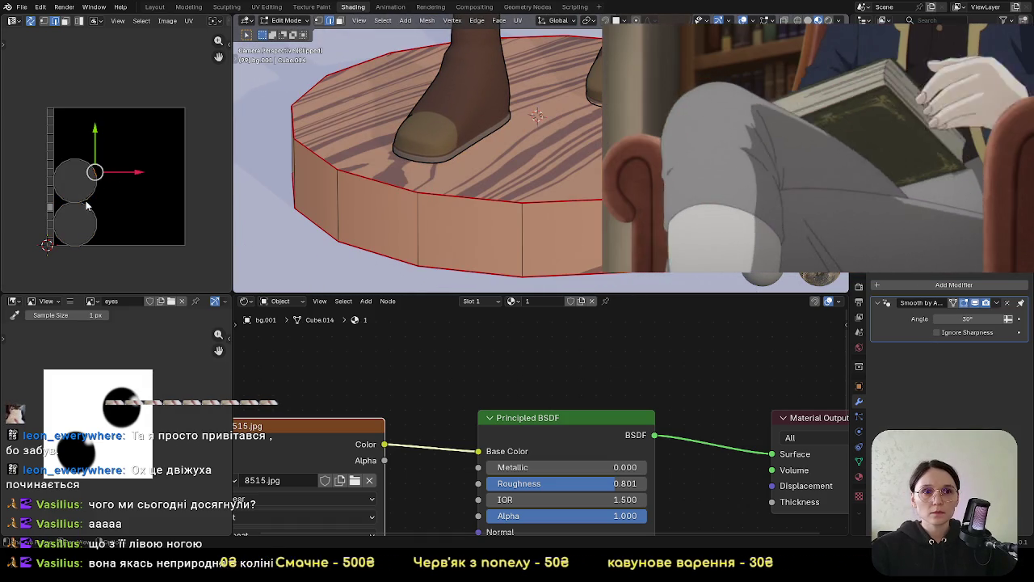
{"action": "left_click", "coordinate": [75, 153]}
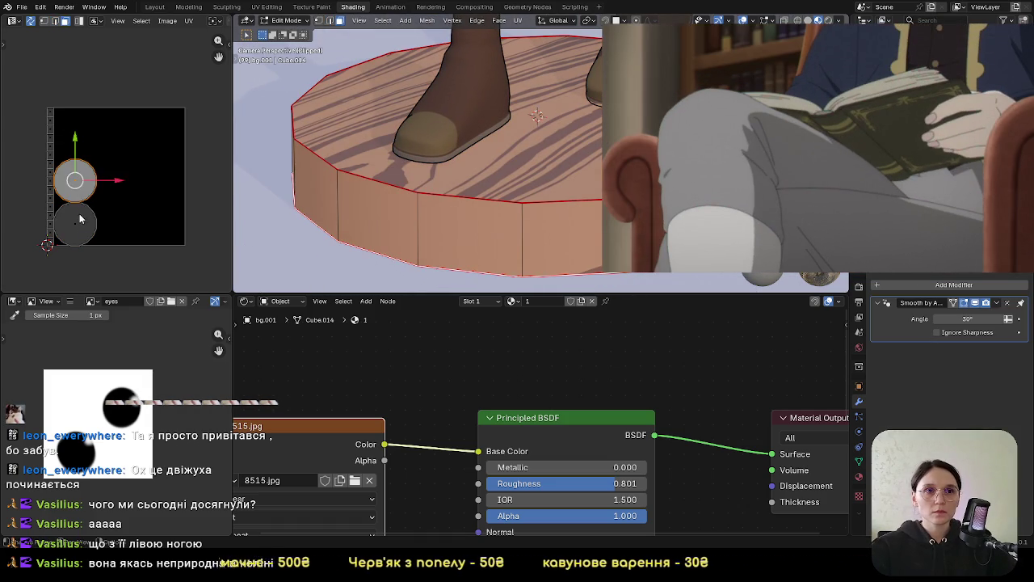
{"action": "left_click", "coordinate": [80, 227], "text": "shift"}
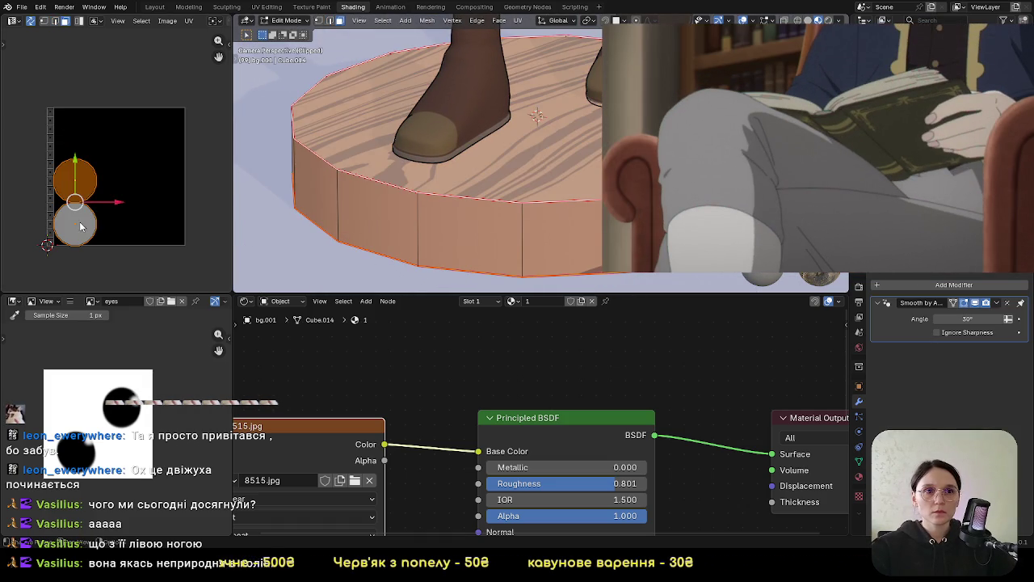
{"action": "left_click", "coordinate": [148, 223]}
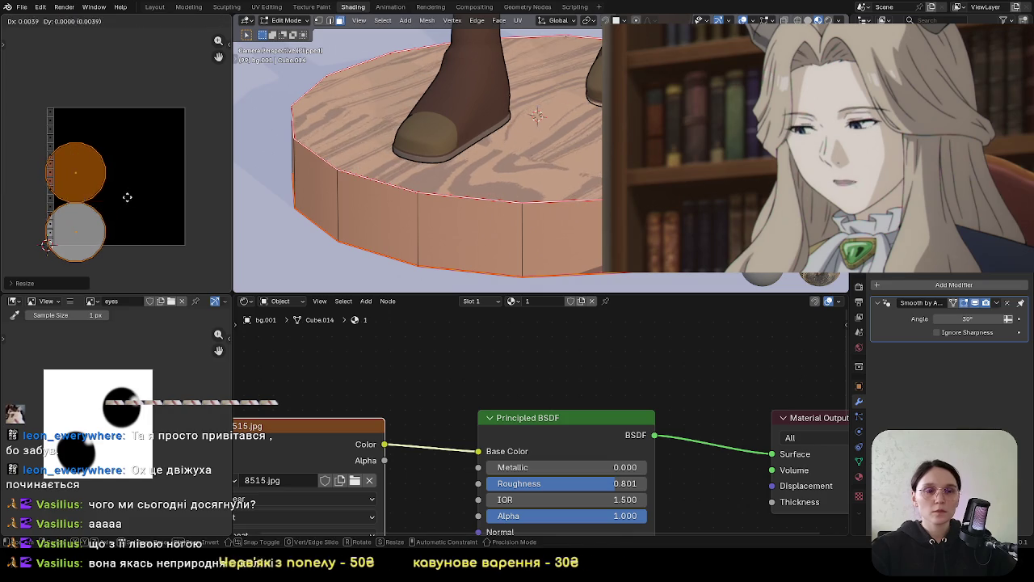
{"action": "key", "text": "g"}
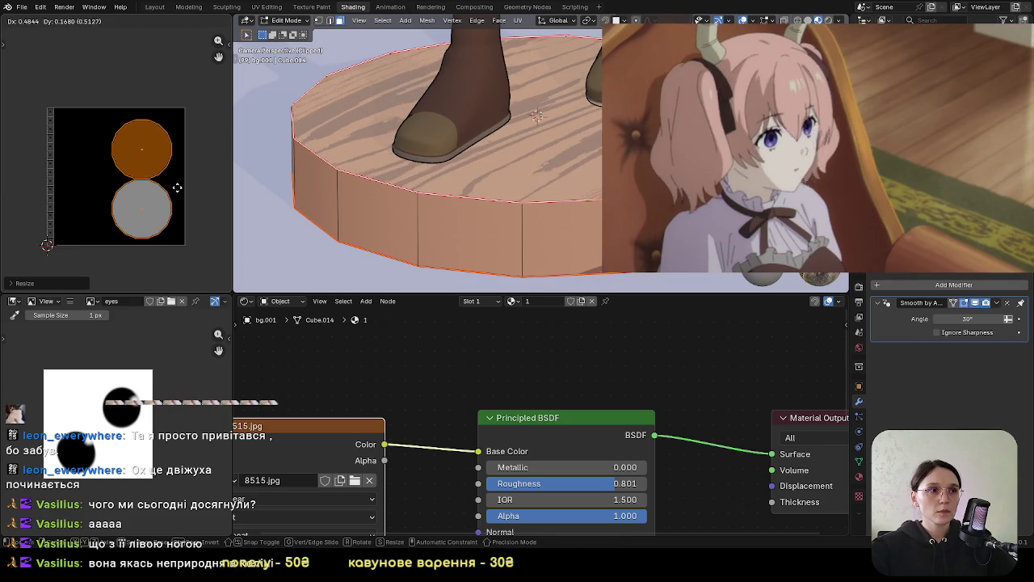
{"action": "left_click", "coordinate": [177, 190]}
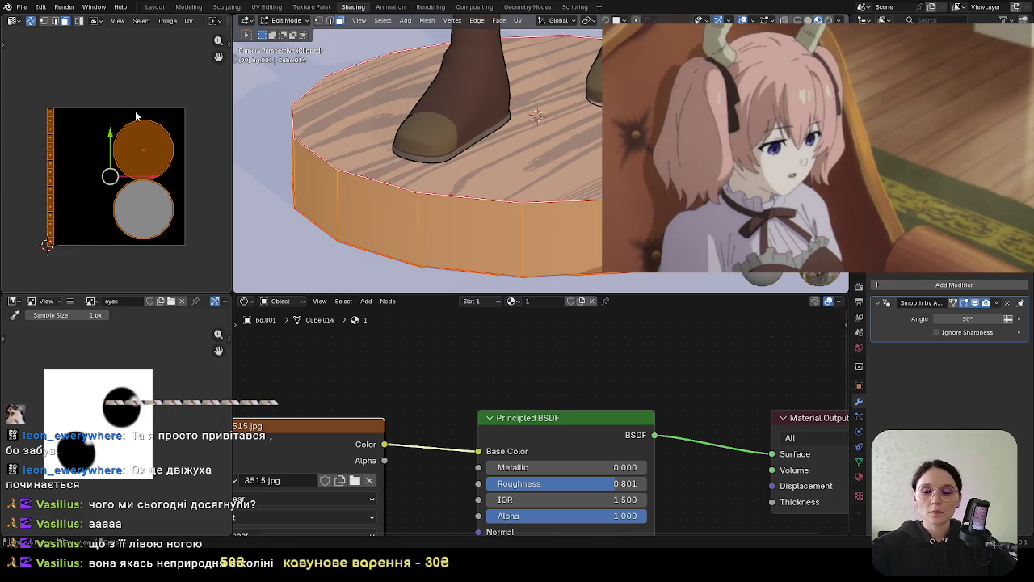
{"action": "left_click", "coordinate": [168, 20]}
{"action": "mouse_move", "coordinate": [189, 20]}
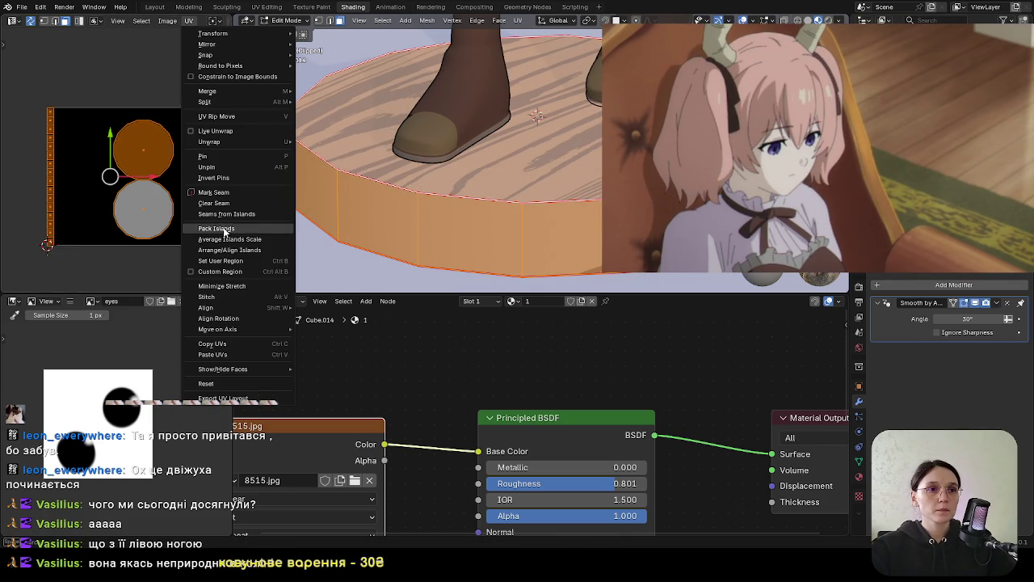
Pack the pedestal's UV islands into the texture
{"action": "left_click", "coordinate": [216, 229]}
{"action": "left_click", "coordinate": [198, 394]}
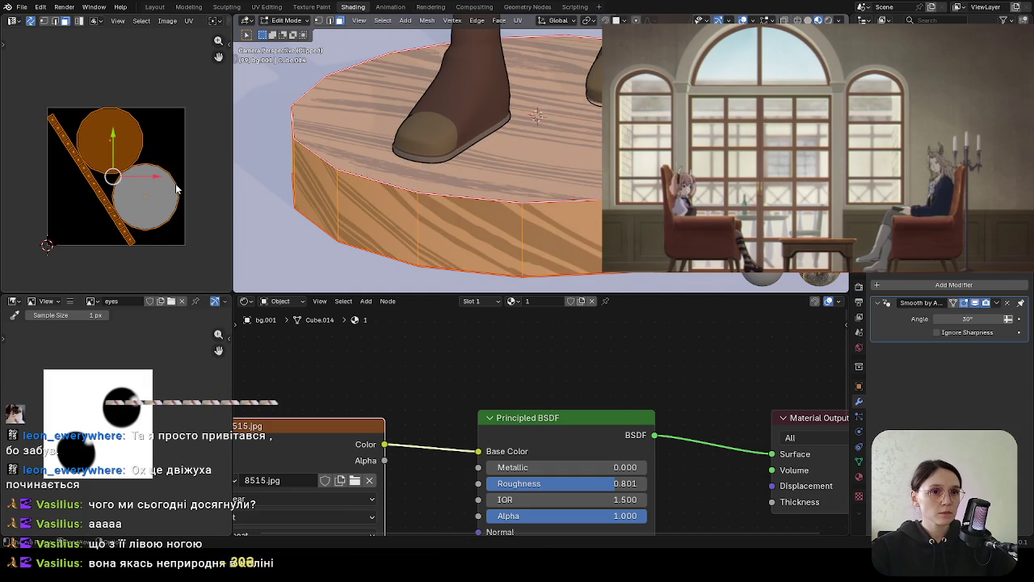
{"action": "left_click", "coordinate": [94, 182]}
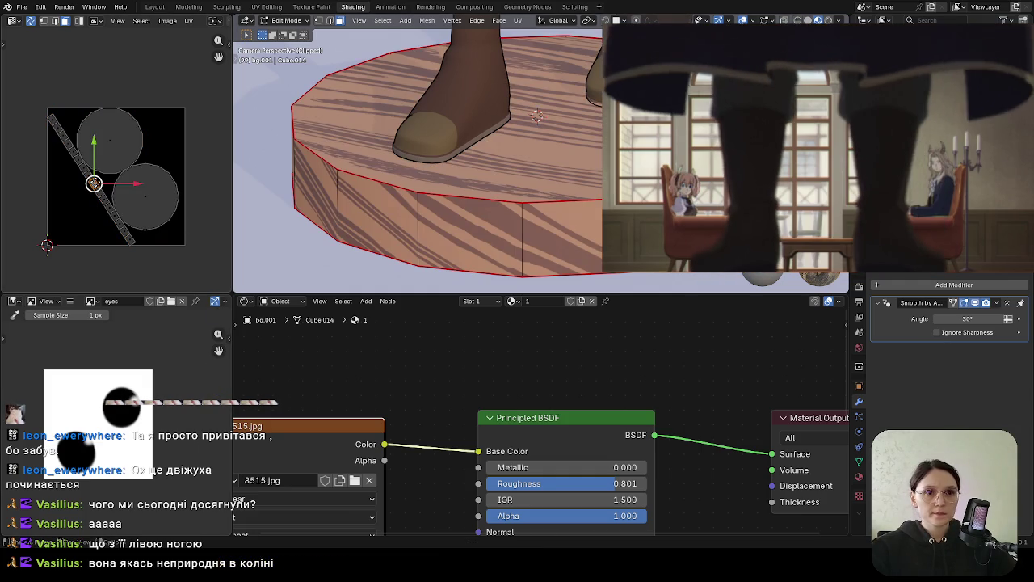
Select the side strip island and rotate it diagonally across the wood image
{"action": "key", "text": "l"}
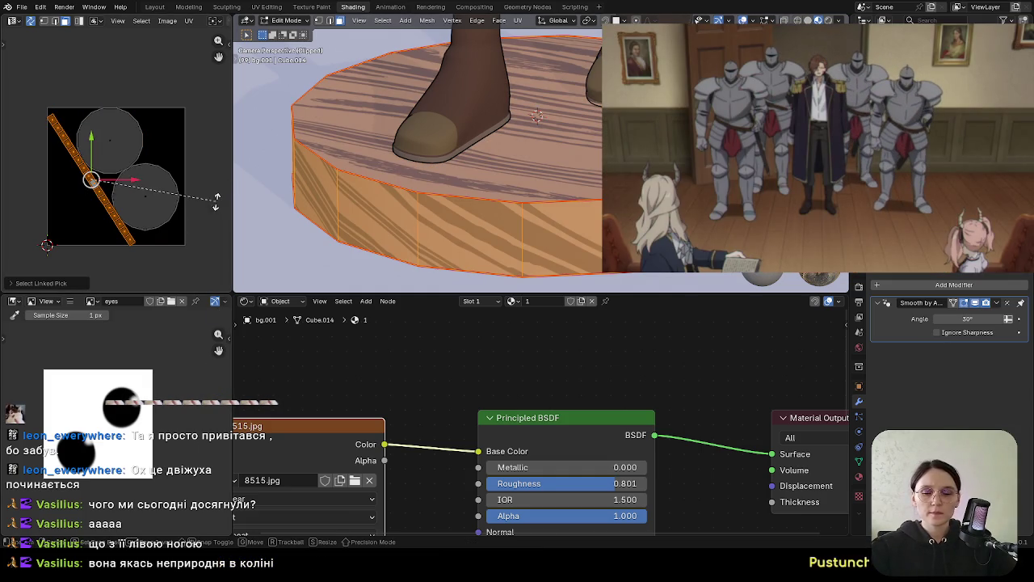
{"action": "key", "text": "r"}
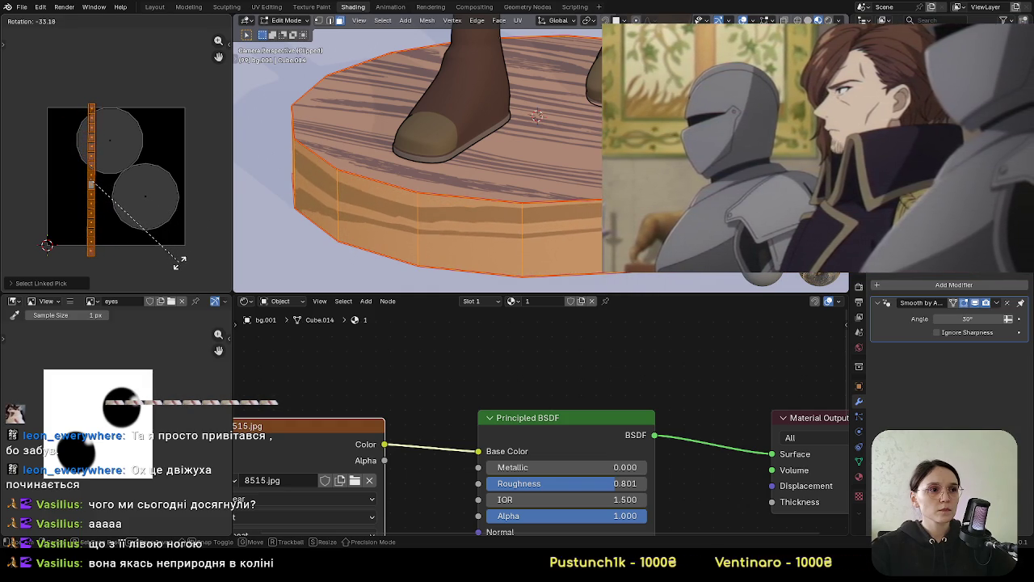
{"action": "left_click", "coordinate": [176, 235]}
{"action": "scroll", "coordinate": [174, 219], "scroll_direction": "down", "scroll_amount": 2}
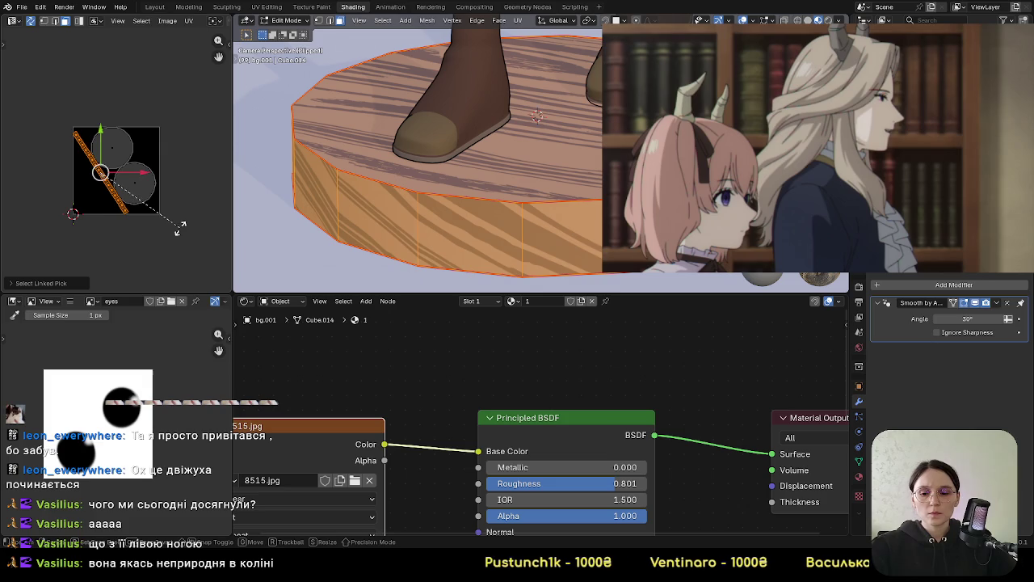
{"action": "key", "text": "r"}
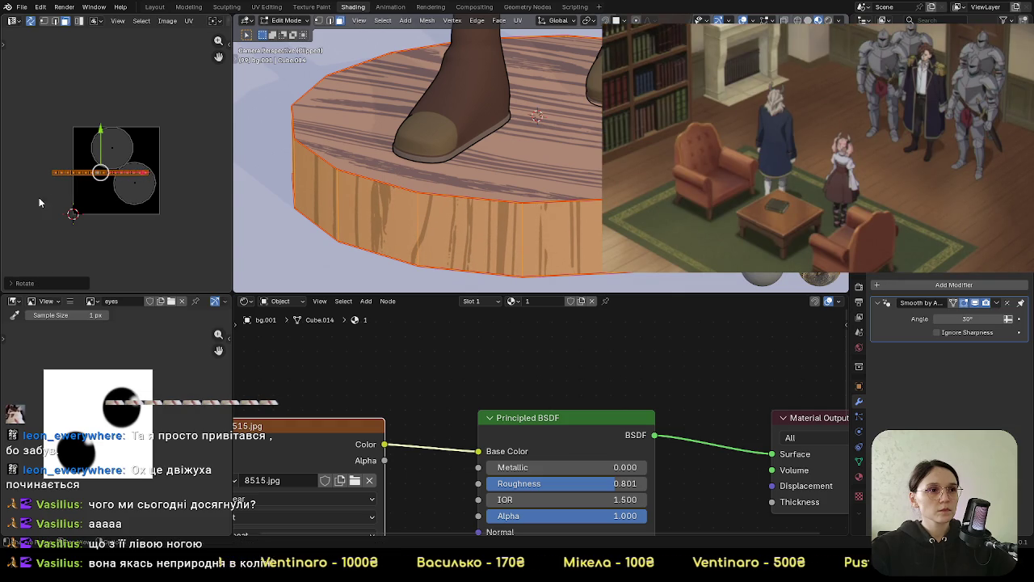
Select the top cap UV island for rotation
{"action": "scroll", "coordinate": [452, 161], "scroll_direction": "down", "scroll_amount": 3}
{"action": "scroll", "coordinate": [132, 169], "scroll_direction": "up", "scroll_amount": 2}
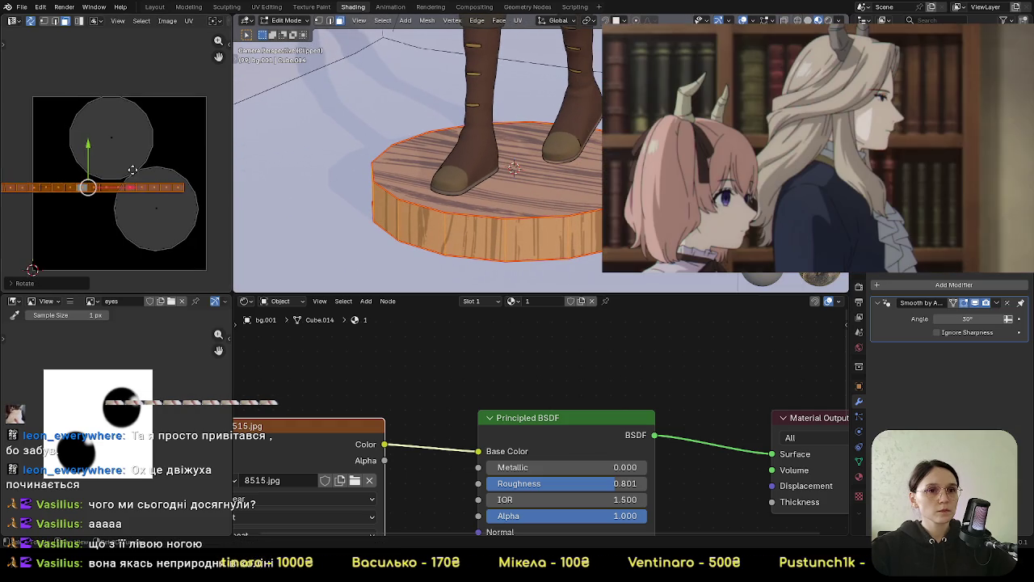
{"action": "left_click", "coordinate": [111, 135]}
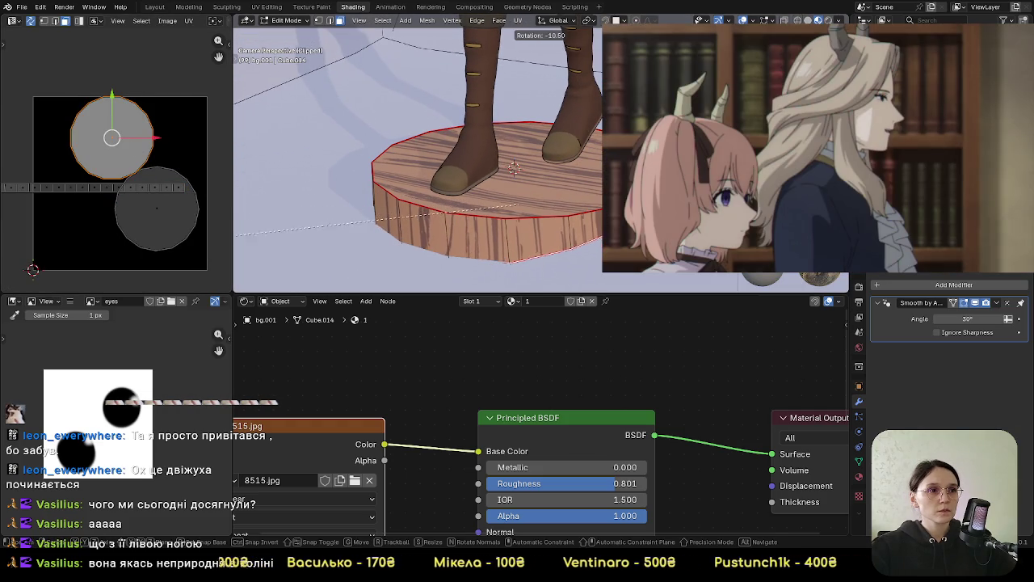
{"action": "key", "text": "Escape"}
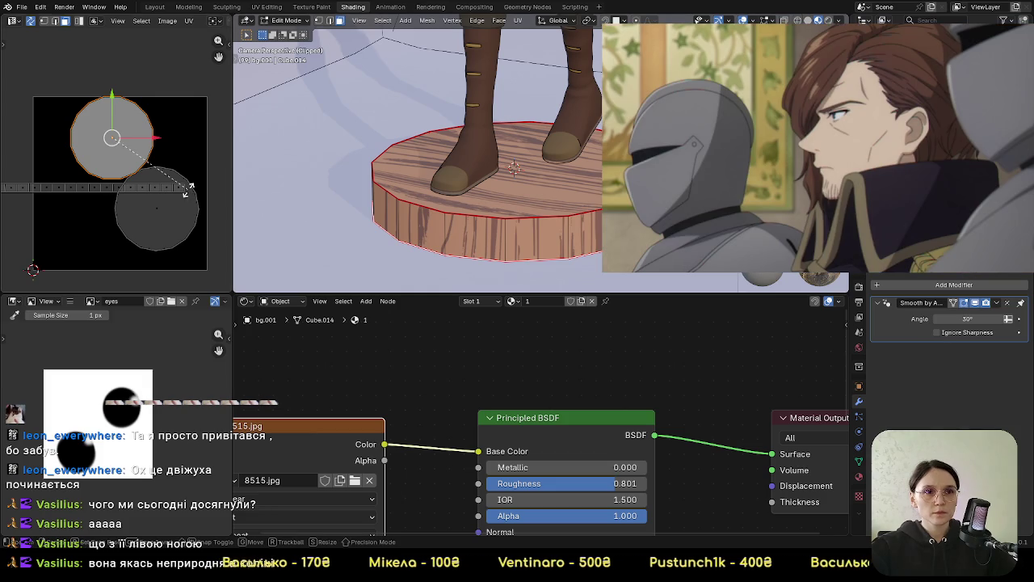
{"action": "key", "text": "Escape"}
Rotate the bottom cap UV island and enlarge it about 1.22×
{"action": "left_click", "coordinate": [161, 212]}
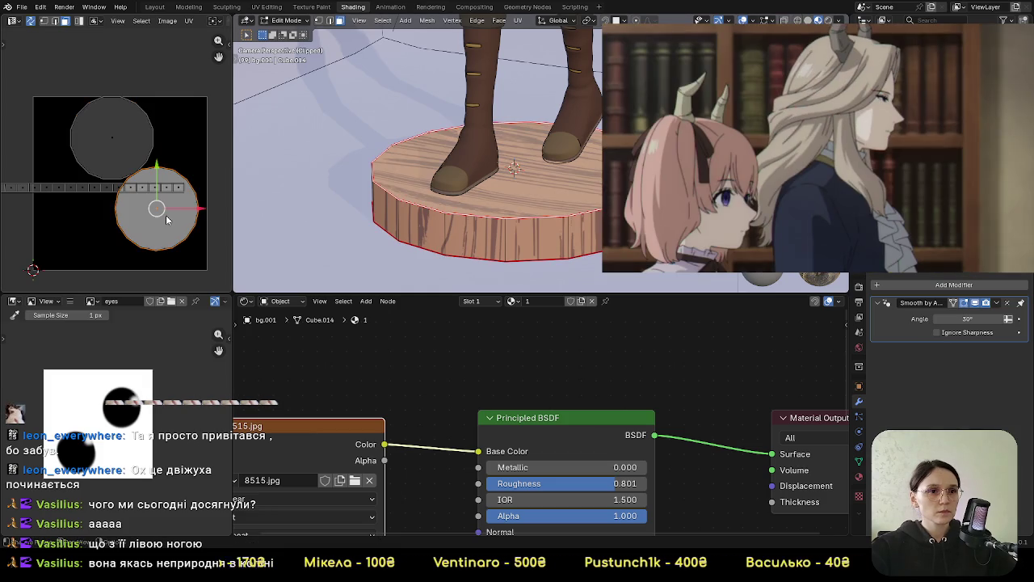
{"action": "key", "text": "r"}
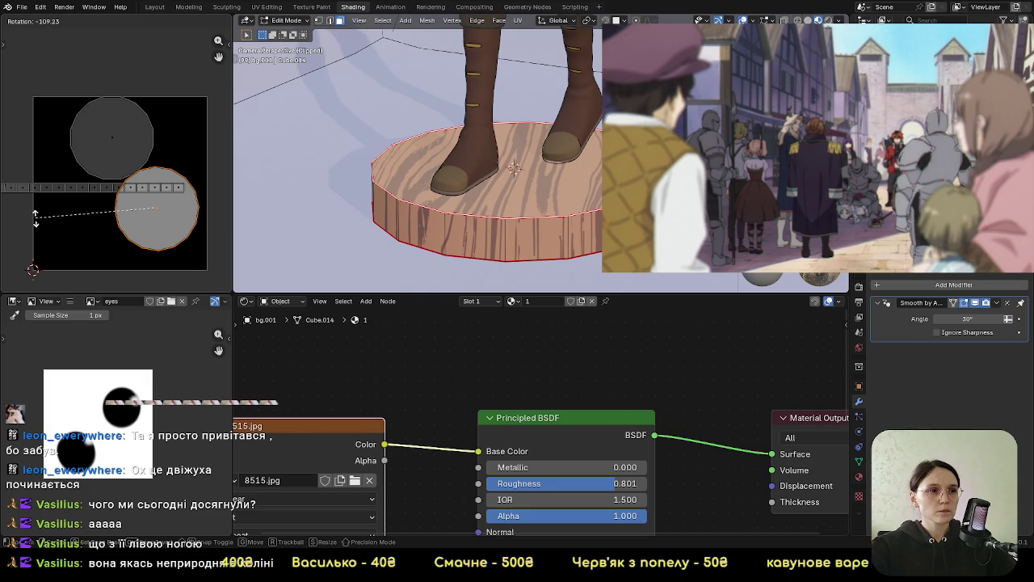
{"action": "left_click", "coordinate": [29, 216]}
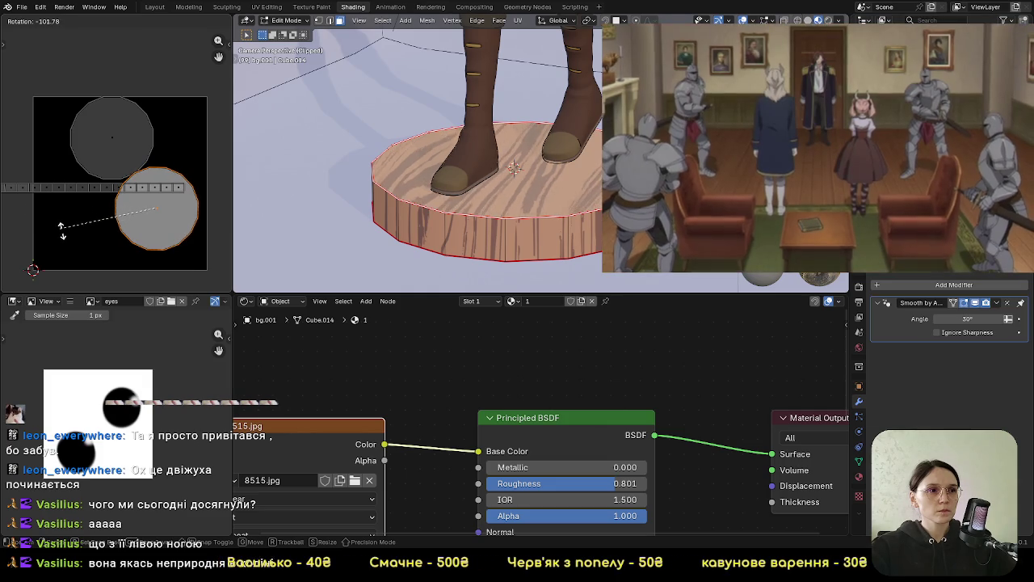
{"action": "key", "text": "s"}
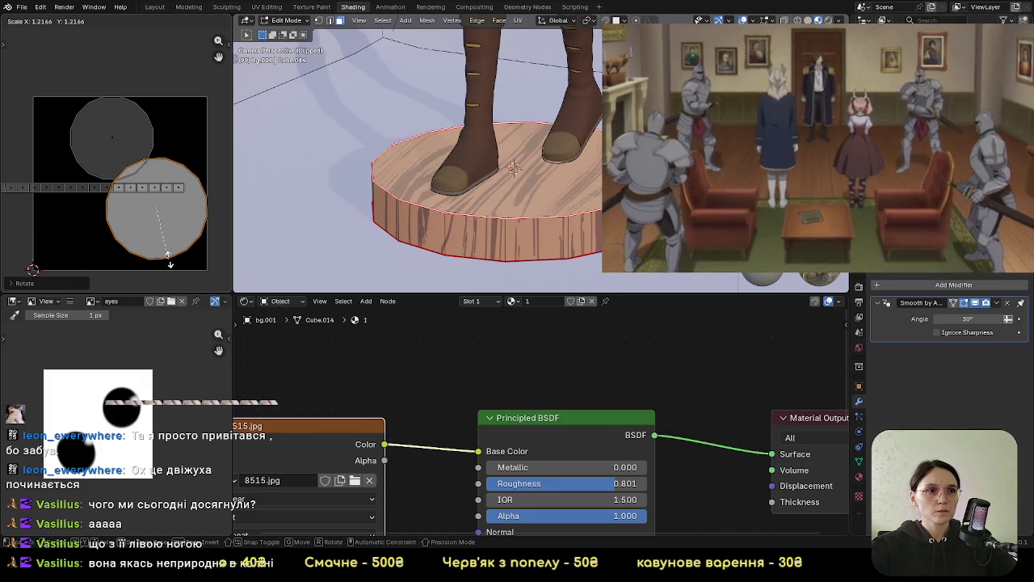
{"action": "left_click", "coordinate": [168, 262]}
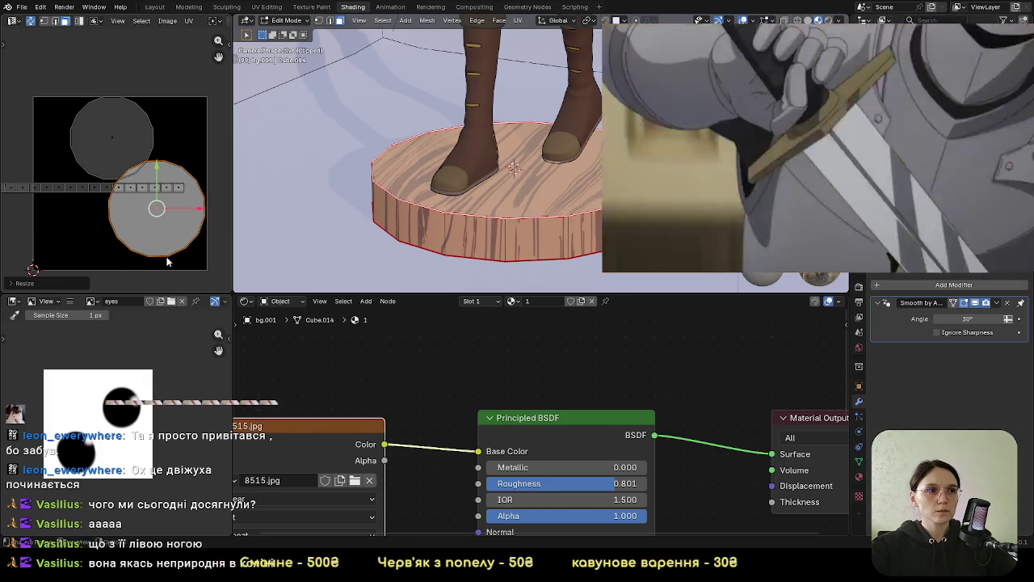
Leave camera view and bring the wooden base closer into view
{"action": "key", "text": "Home"}
{"action": "scroll", "coordinate": [599, 237], "scroll_direction": "up", "scroll_amount": 5}
{"action": "middle_click_drag", "start_coordinate": [565, 266], "coordinate": [533, 73], "text": "shift"}
{"action": "scroll", "coordinate": [517, 453], "scroll_direction": "up", "scroll_amount": 2}
{"action": "key", "text": "Home"}
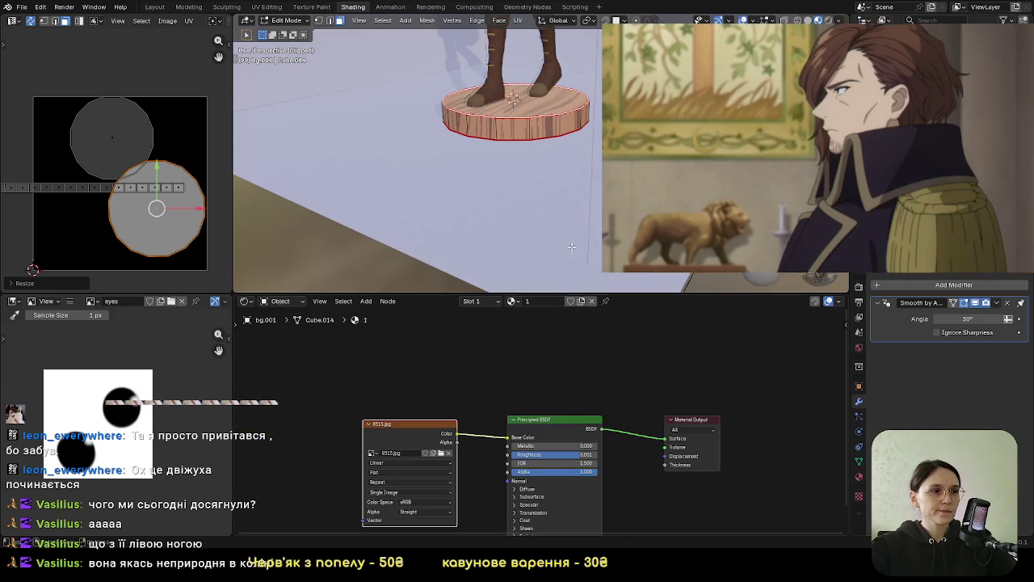
{"action": "scroll", "coordinate": [526, 151], "scroll_direction": "up", "scroll_amount": 3}
{"action": "middle_click_drag", "start_coordinate": [526, 151], "coordinate": [555, 248], "text": "shift"}
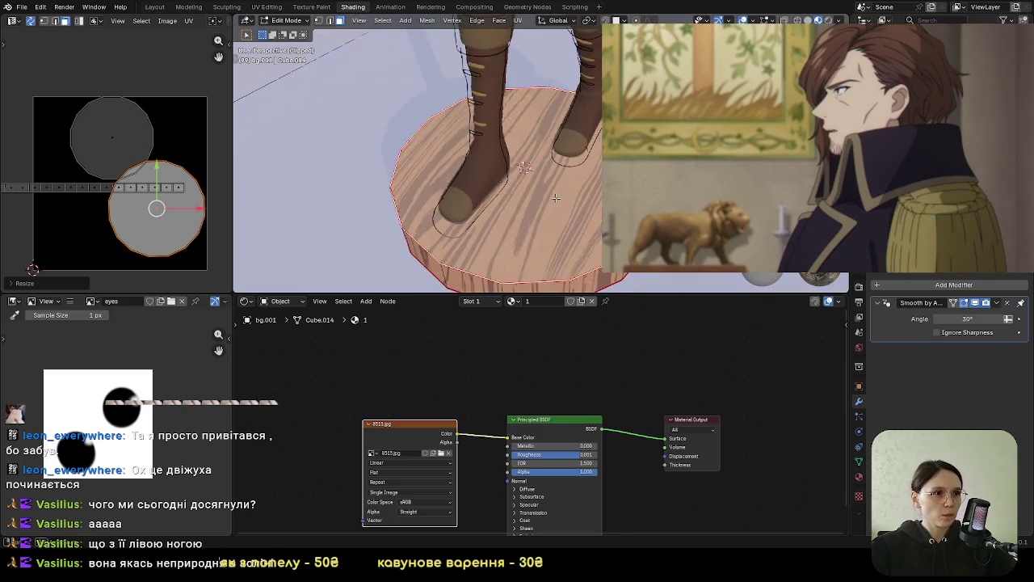
Enlarge the cap UV island and move it up and left to adjust the grain
{"action": "key", "text": "s"}
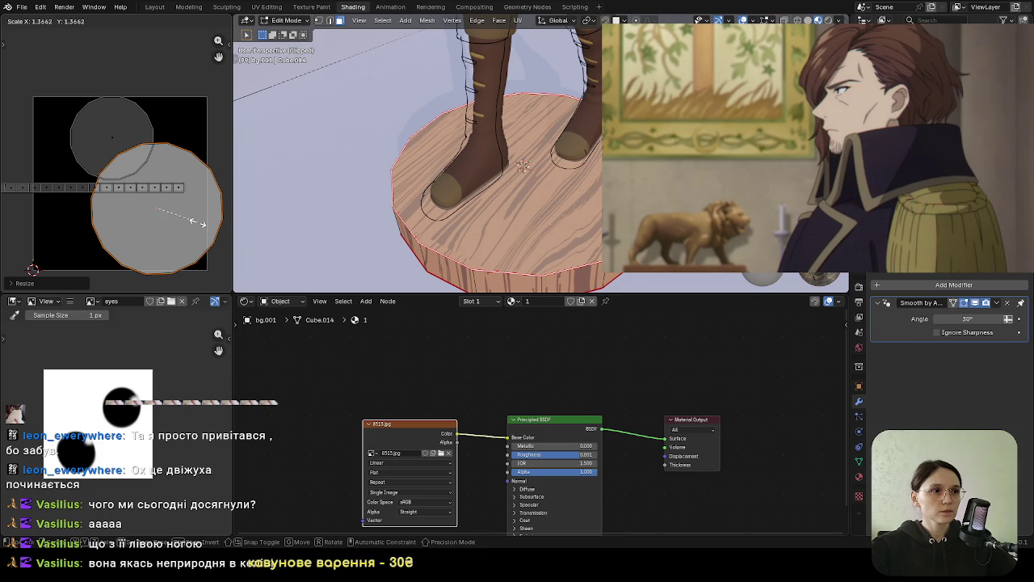
{"action": "scroll", "coordinate": [207, 234], "scroll_direction": "down", "scroll_amount": 1}
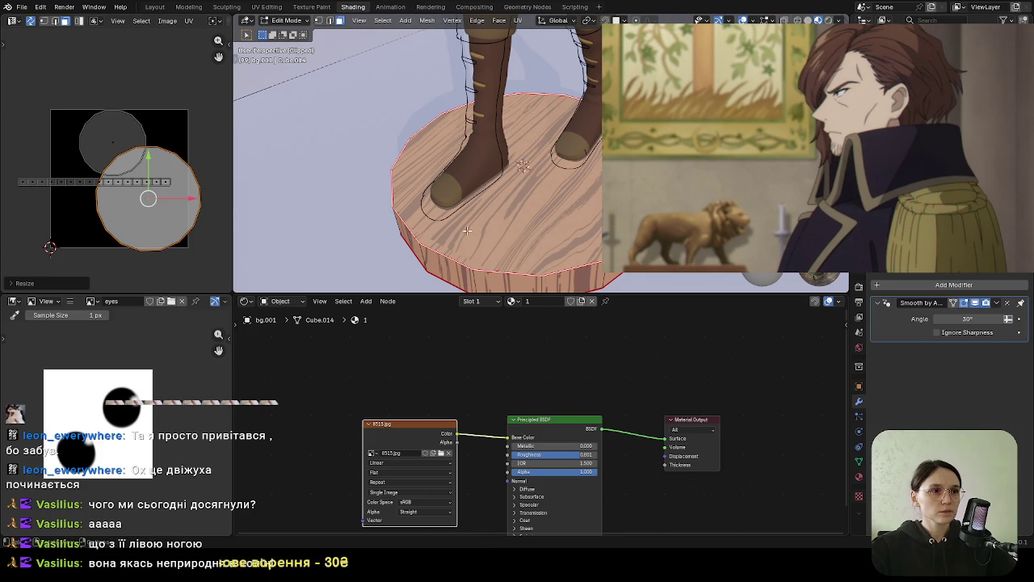
{"action": "middle_click_drag", "start_coordinate": [440, 231], "coordinate": [436, 202]}
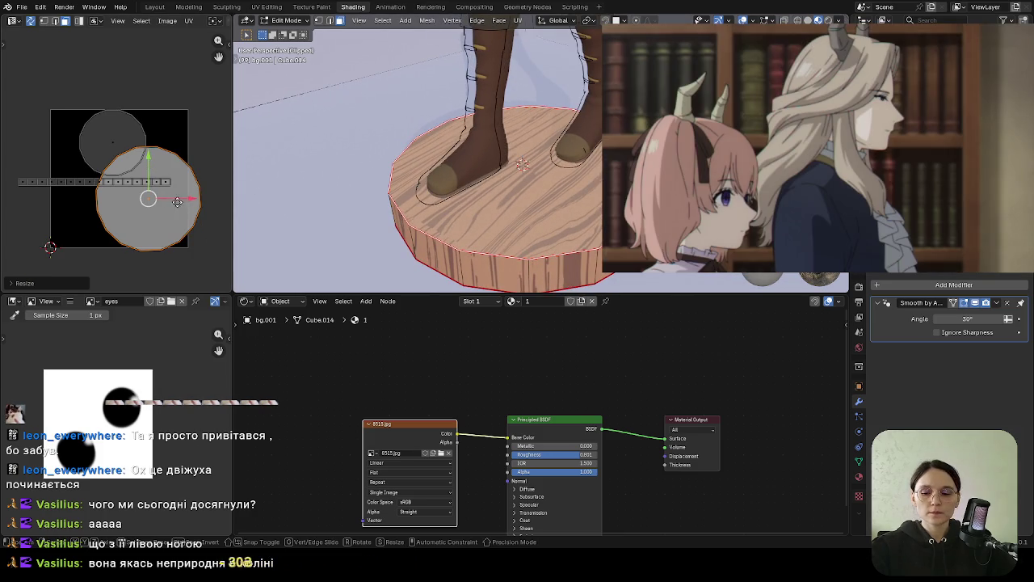
{"action": "key", "text": "g"}
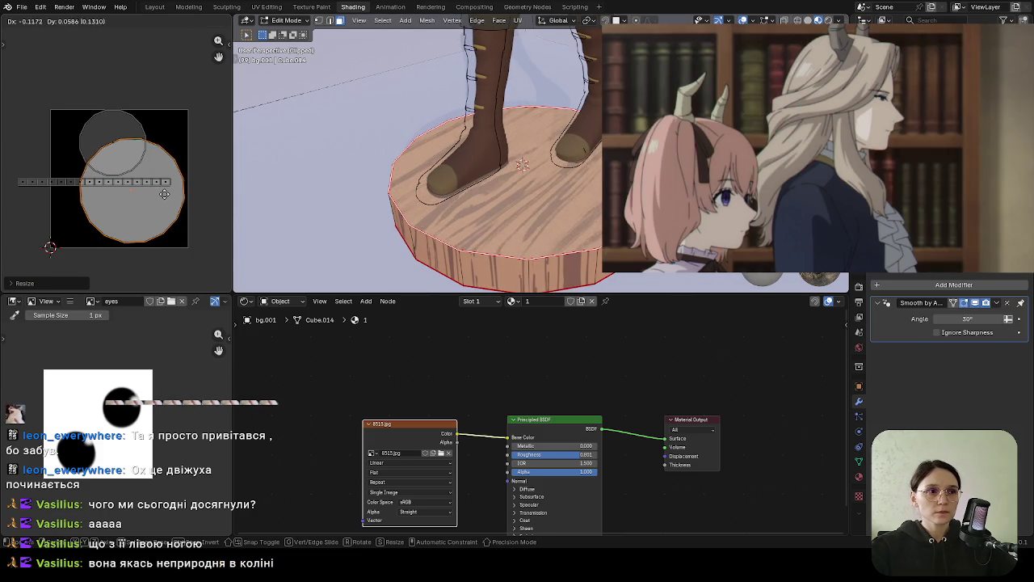
{"action": "left_click", "coordinate": [164, 194]}
{"action": "middle_click_drag", "start_coordinate": [339, 229], "coordinate": [535, 202]}
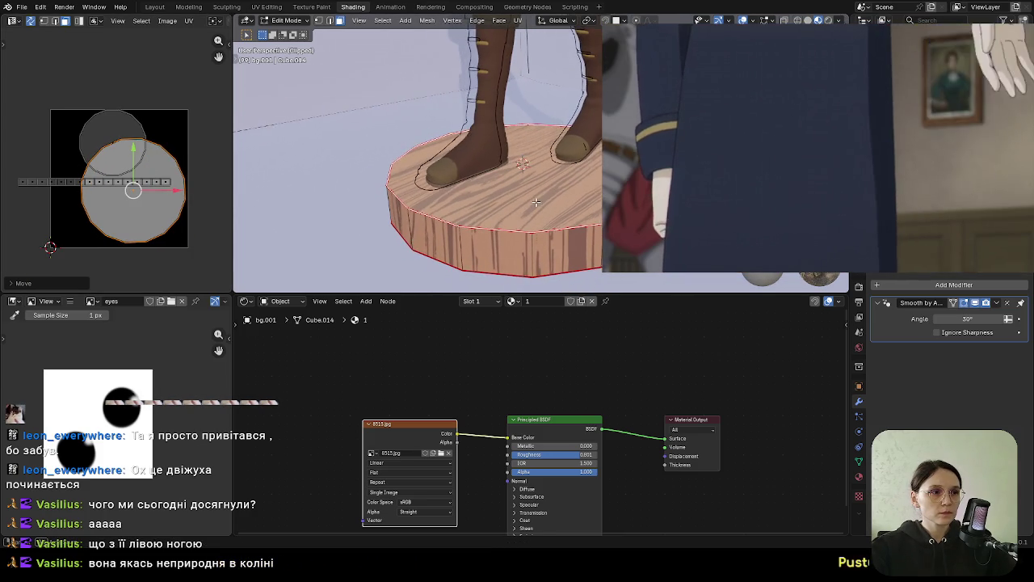
{"action": "left_click_drag", "start_coordinate": [150, 189], "coordinate": [68, 180]}
Slide the side strip UV island about 0.18 sideways and exit Edit Mode
{"action": "key", "text": "l"}
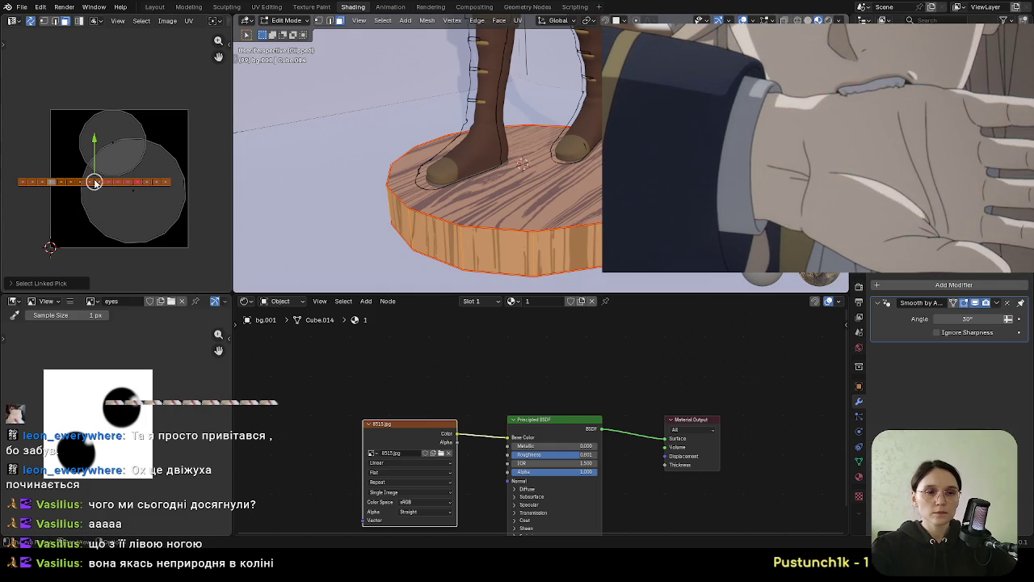
{"action": "key", "text": "g"}
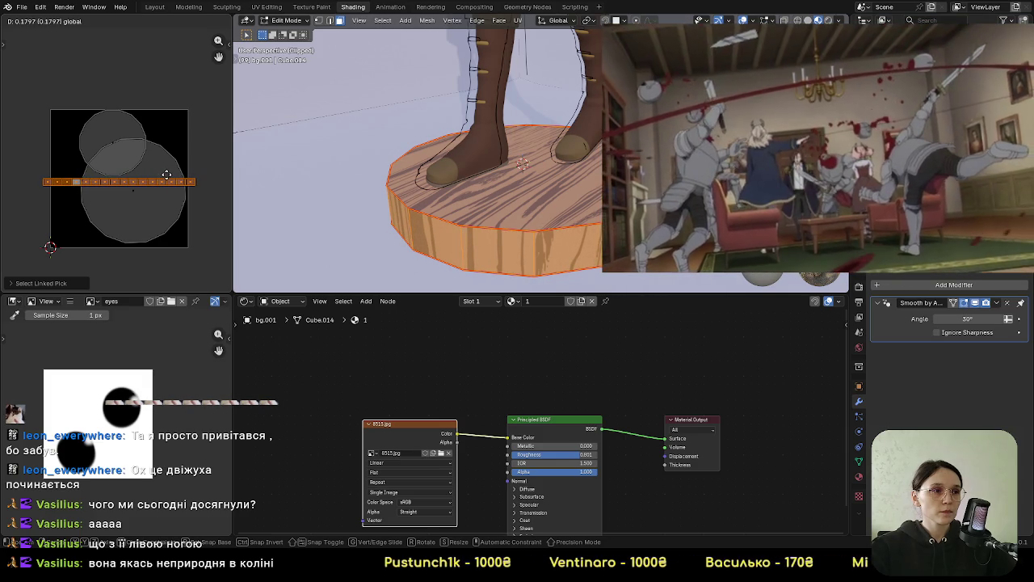
{"action": "key", "text": "Tab"}
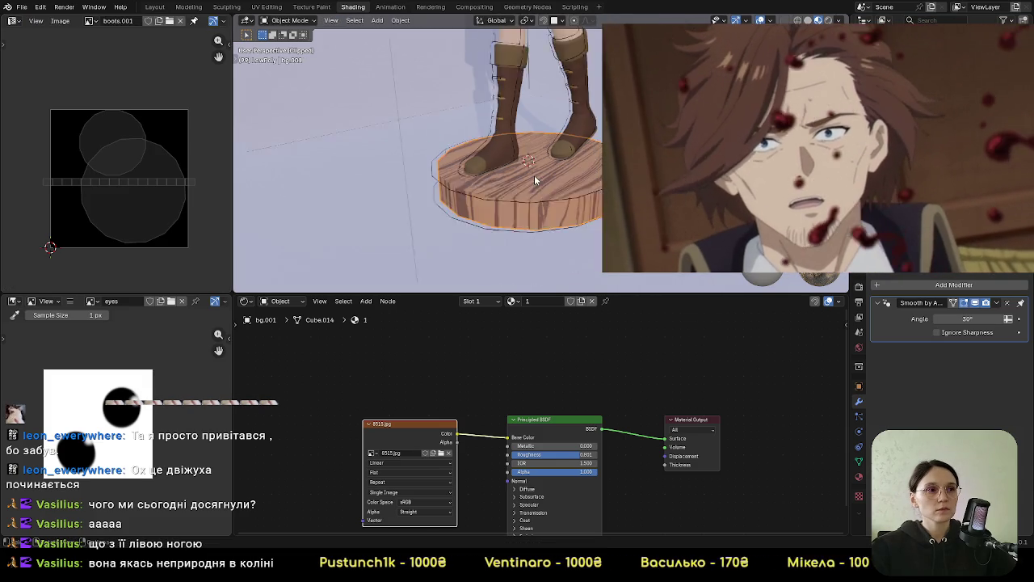
Select the backdrop and view the scene through the camera
{"action": "left_click", "coordinate": [589, 203]}
{"action": "scroll", "coordinate": [575, 209], "scroll_direction": "up", "scroll_amount": 2}
{"action": "middle_click_drag", "start_coordinate": [575, 206], "coordinate": [567, 195]}
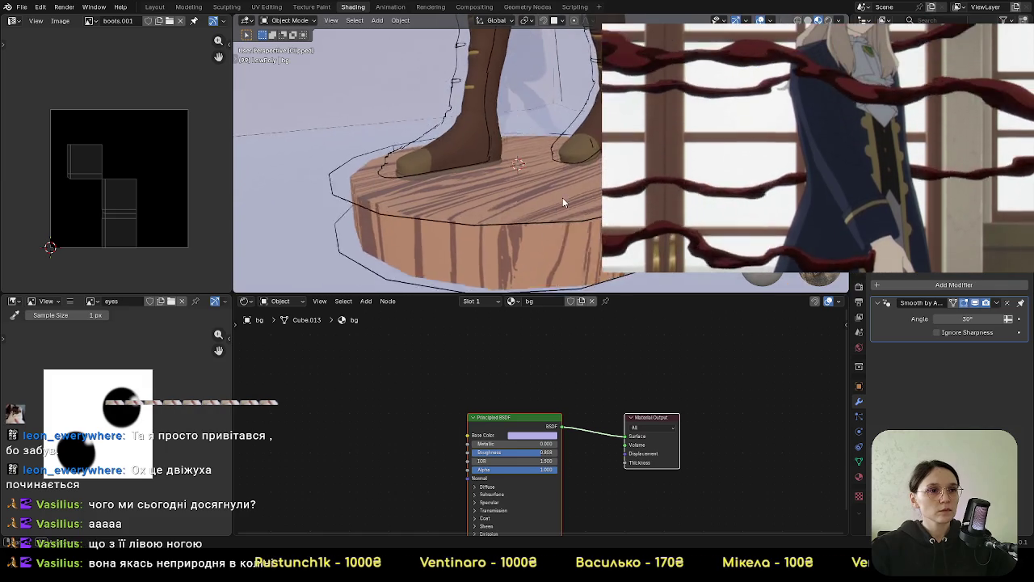
{"action": "key", "text": "KP_0"}
Orbit down to inspect the boots and platform, then return to the camera view
{"action": "scroll", "coordinate": [545, 215], "scroll_direction": "down", "scroll_amount": 1}
{"action": "scroll", "coordinate": [558, 235], "scroll_direction": "down", "scroll_amount": 2}
{"action": "scroll", "coordinate": [574, 235], "scroll_direction": "down", "scroll_amount": 2}
{"action": "scroll", "coordinate": [594, 202], "scroll_direction": "down", "scroll_amount": 2}
{"action": "scroll", "coordinate": [599, 191], "scroll_direction": "up", "scroll_amount": 1}
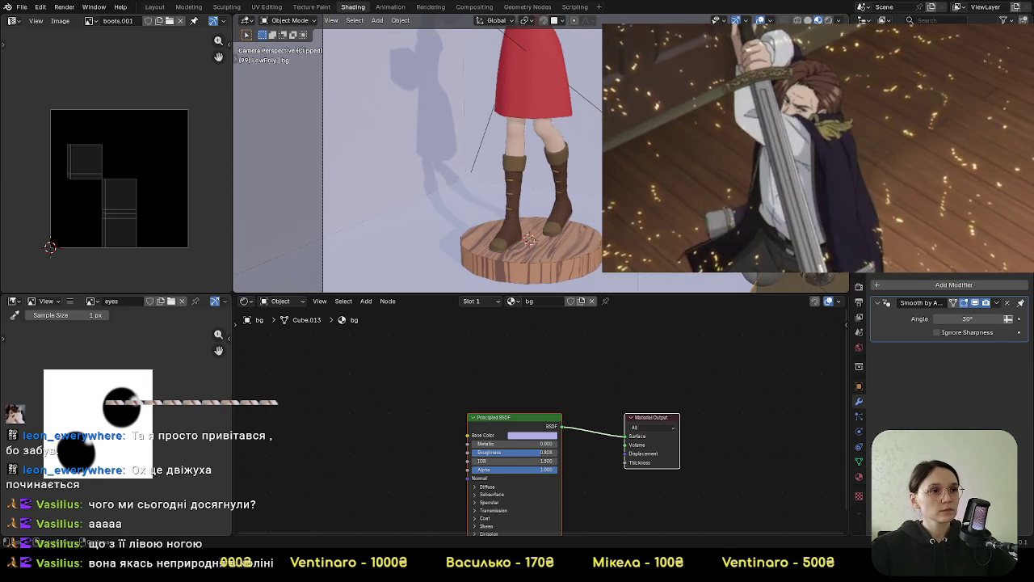
{"action": "mouse_move", "coordinate": [600, 192]}
{"action": "middle_mouse_down"}
{"action": "mouse_move", "coordinate": [514, 228]}
{"action": "mouse_move", "coordinate": [539, 200]}
{"action": "middle_mouse_up"}
{"action": "scroll", "coordinate": [557, 218], "scroll_direction": "up", "scroll_amount": 2}
{"action": "scroll", "coordinate": [546, 226], "scroll_direction": "up", "scroll_amount": 2}
{"action": "scroll", "coordinate": [548, 230], "scroll_direction": "up", "scroll_amount": 2}
{"action": "scroll", "coordinate": [572, 236], "scroll_direction": "up", "scroll_amount": 1}
{"action": "scroll", "coordinate": [539, 200], "scroll_direction": "down", "scroll_amount": 2}
{"action": "scroll", "coordinate": [552, 191], "scroll_direction": "down", "scroll_amount": 2}
{"action": "key", "text": "KP_0"}
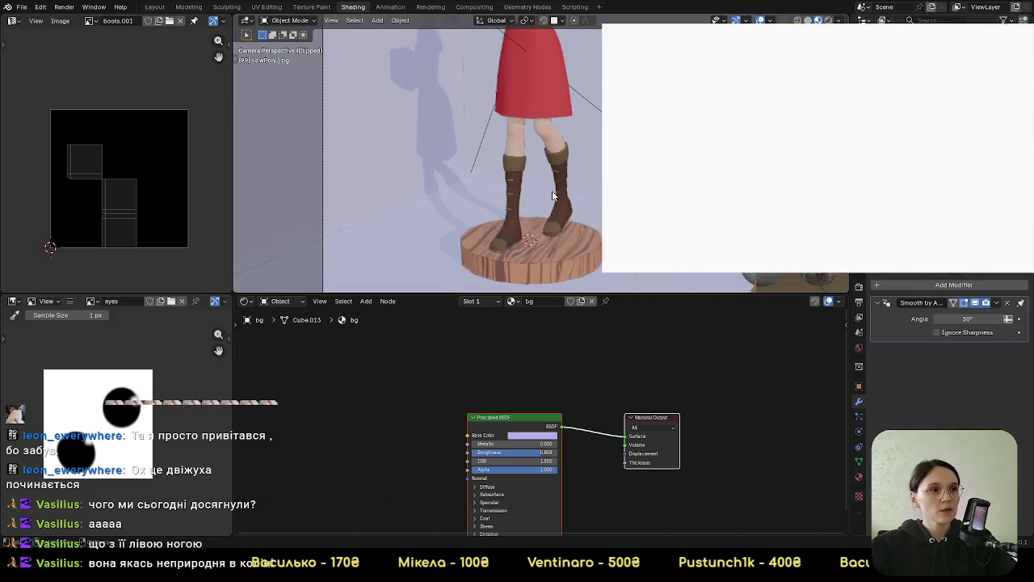
{"action": "scroll", "coordinate": [525, 220], "scroll_direction": "down", "scroll_amount": 3}
{"action": "scroll", "coordinate": [559, 232], "scroll_direction": "up", "scroll_amount": 1}
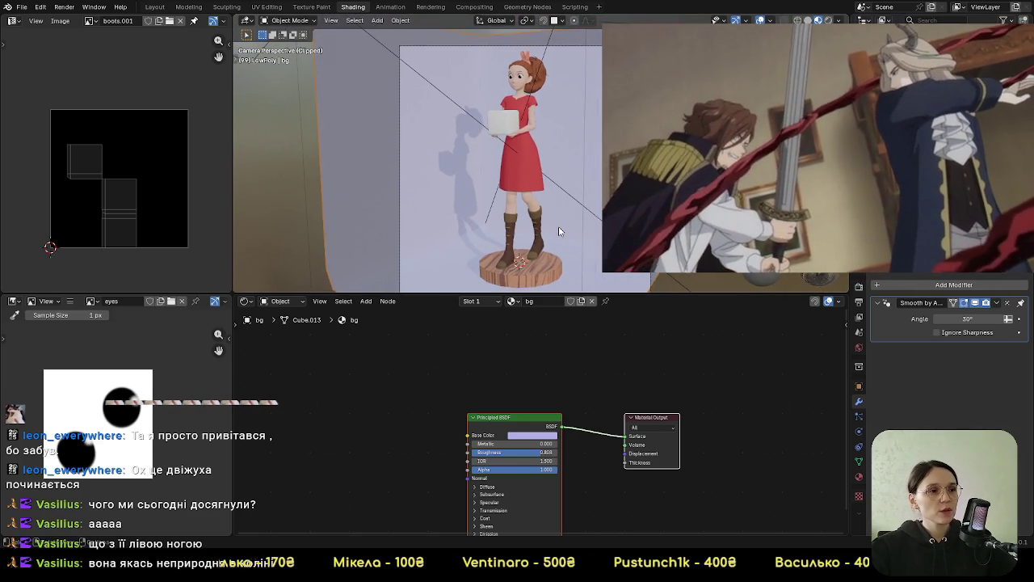
Save the project as arletty.blend and select the wooden pedestal
{"action": "left_click", "coordinate": [22, 6]}
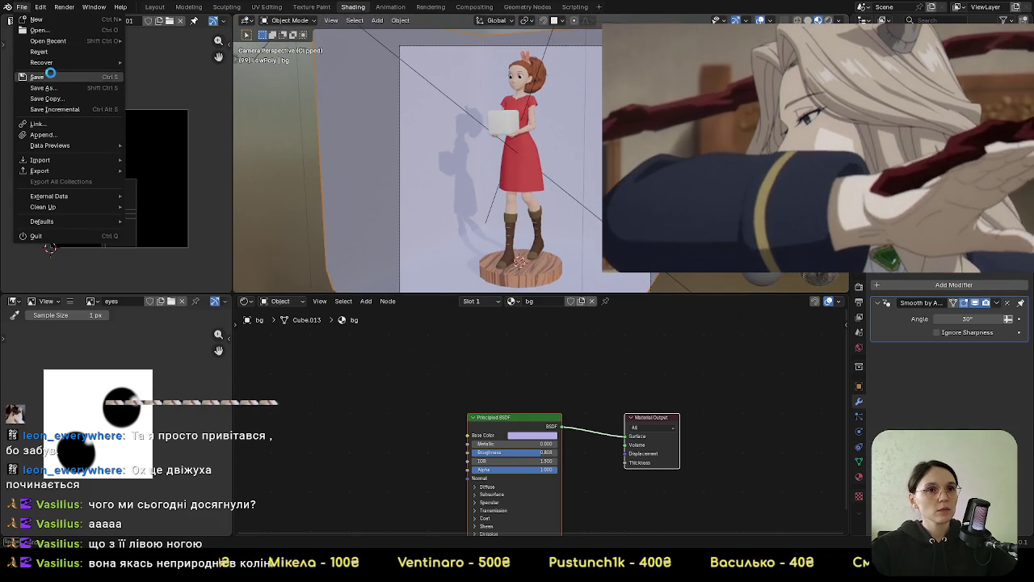
{"action": "left_click", "coordinate": [40, 77]}
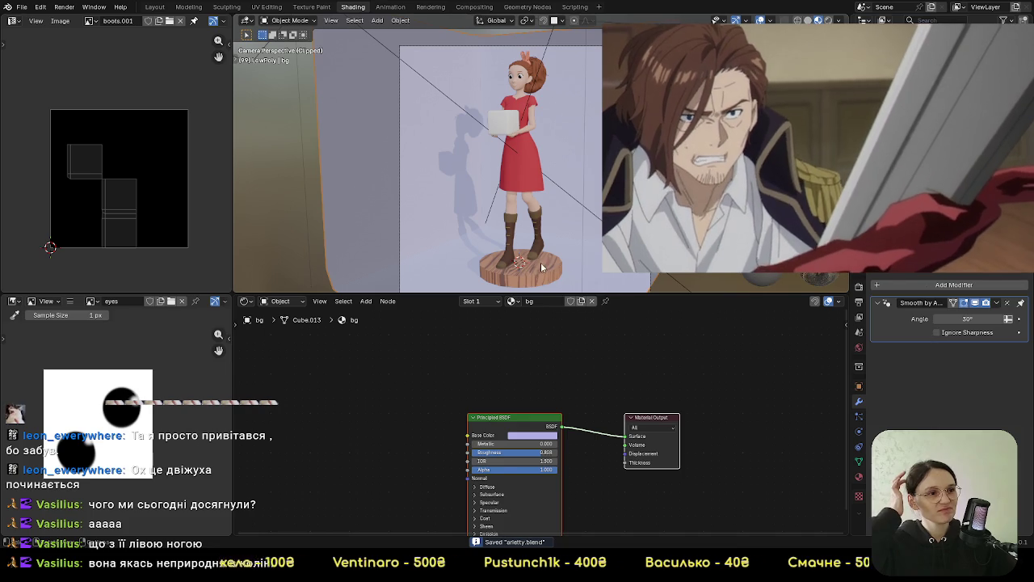
{"action": "left_click", "coordinate": [533, 270]}
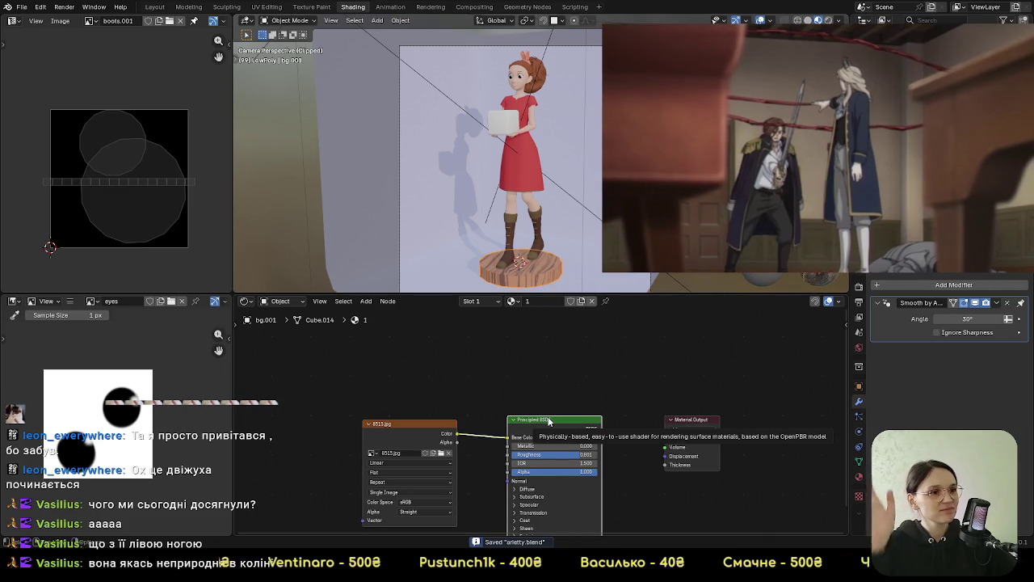
Add a Toon BSDF node and feed the wood image colour into it
{"action": "left_click_drag", "start_coordinate": [554, 419], "coordinate": [554, 486]}
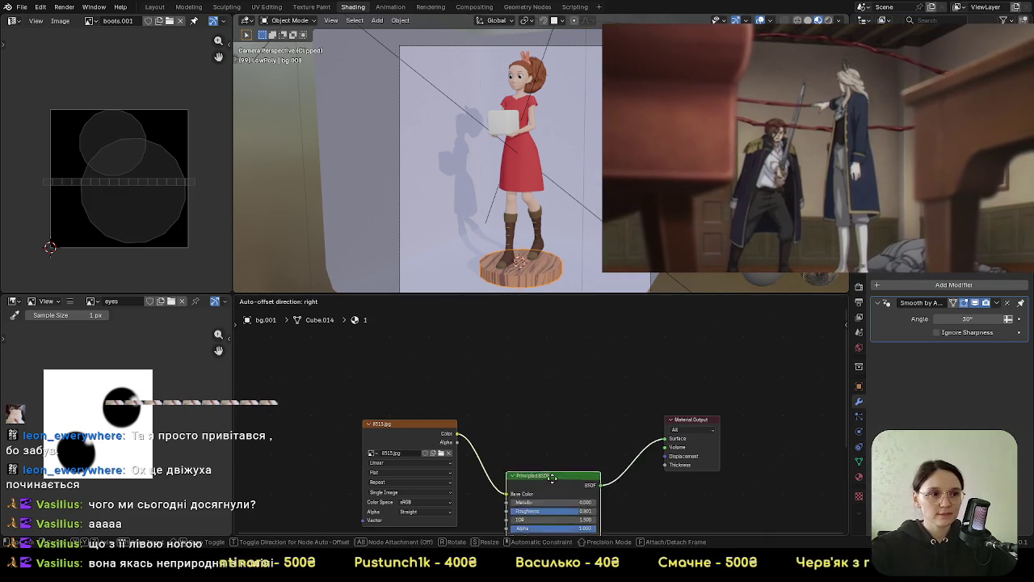
{"action": "key", "text": "shift+a"}
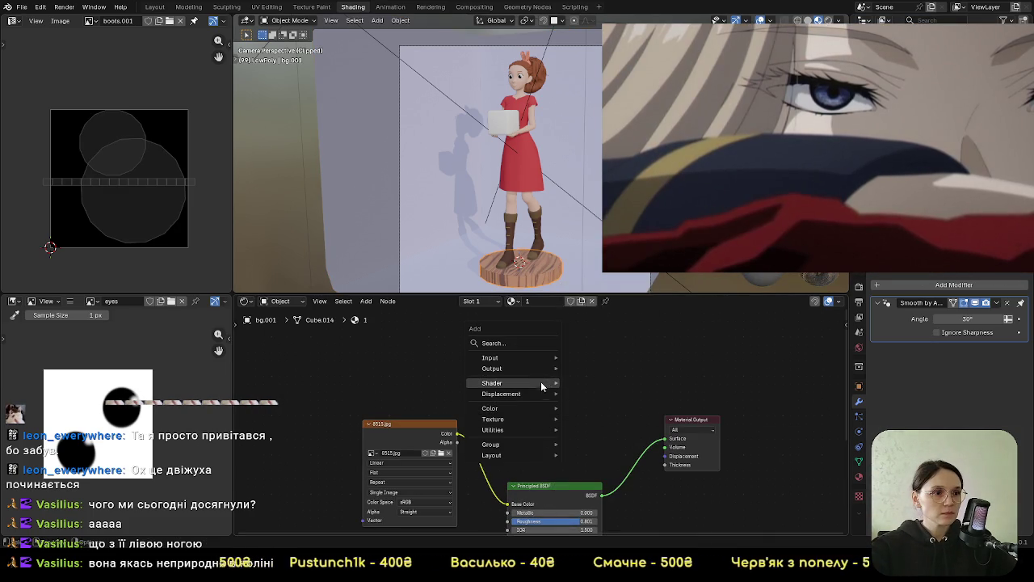
{"action": "left_click", "coordinate": [608, 313]}
{"action": "left_click", "coordinate": [556, 381]}
{"action": "left_click_drag", "start_coordinate": [457, 434], "coordinate": [496, 430]}
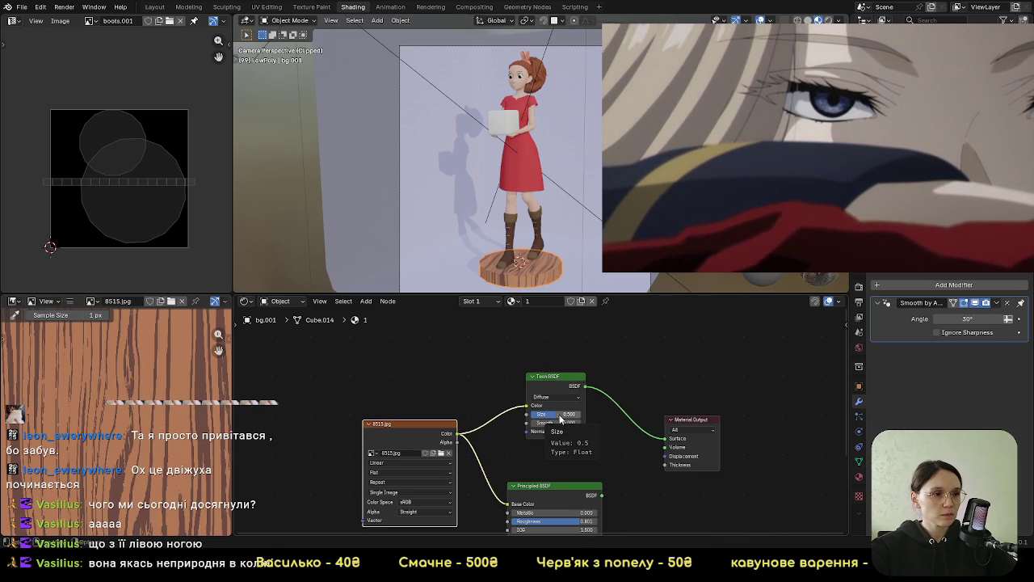
Set the Toon BSDF Size to 0.700 and Smooth to 0.400
{"action": "scroll", "coordinate": [586, 140], "scroll_direction": "up", "scroll_amount": 2}
{"action": "scroll", "coordinate": [586, 140], "scroll_direction": "up", "scroll_amount": 3}
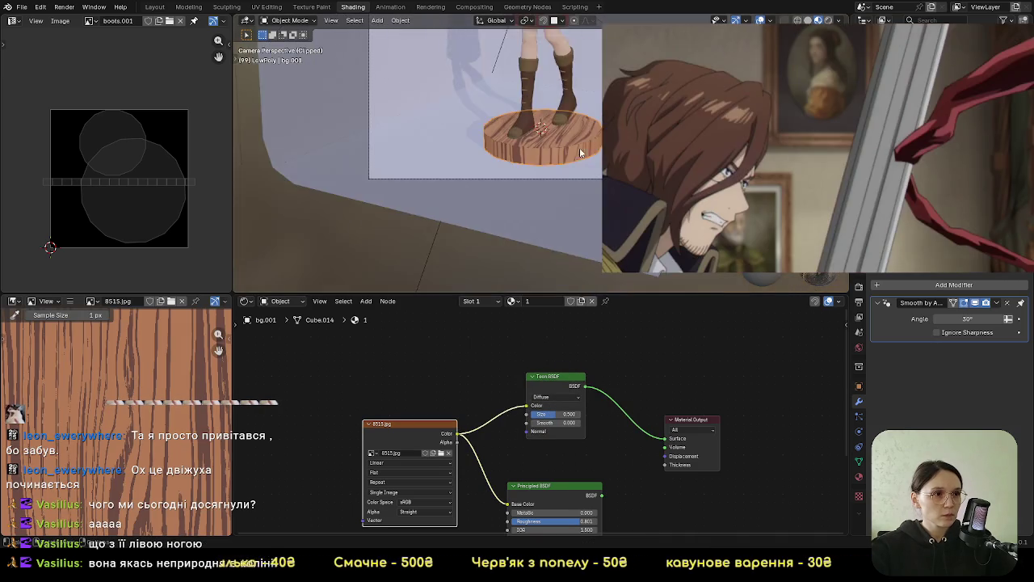
{"action": "scroll", "coordinate": [585, 140], "scroll_direction": "up", "scroll_amount": 2}
{"action": "scroll", "coordinate": [595, 228], "scroll_direction": "up", "scroll_amount": 2}
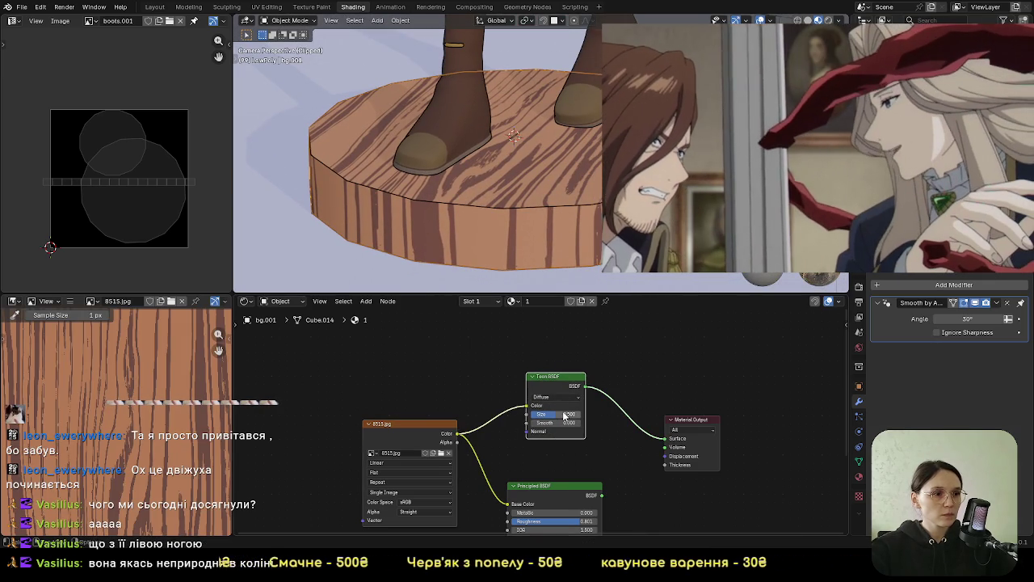
{"action": "left_click", "coordinate": [564, 415]}
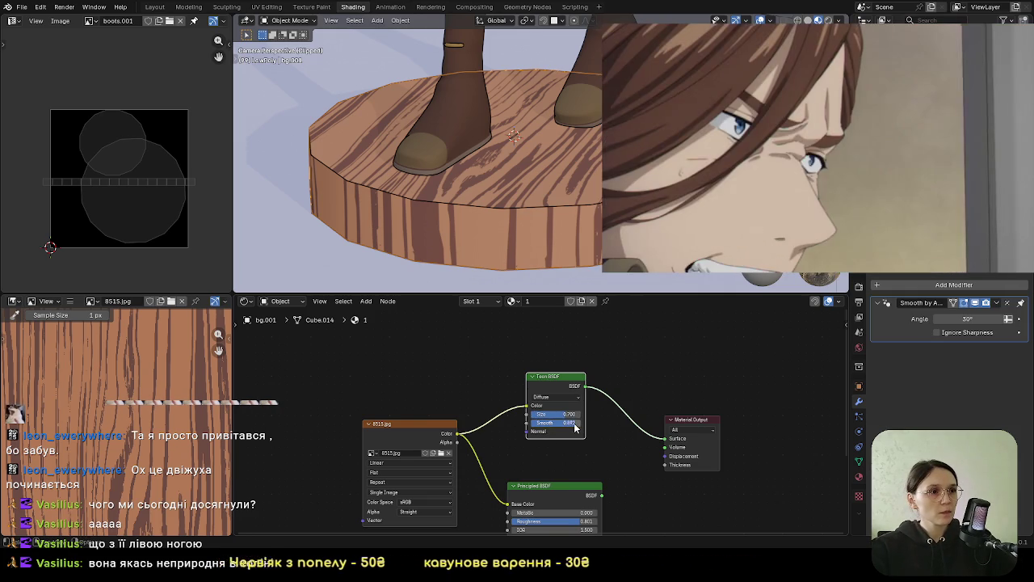
{"action": "left_click_drag", "start_coordinate": [556, 423], "coordinate": [565, 423]}
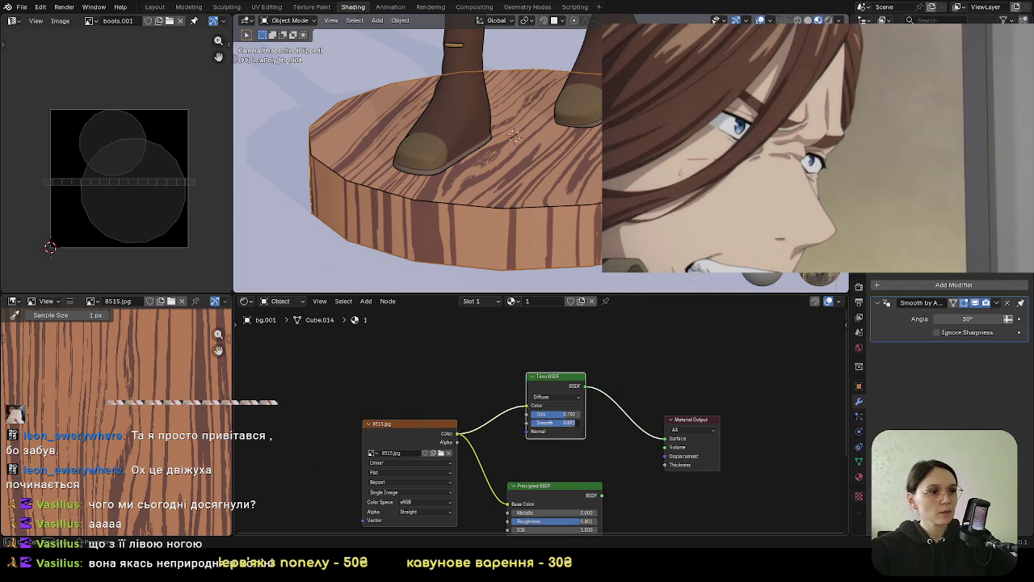
{"action": "left_click", "coordinate": [554, 422]}
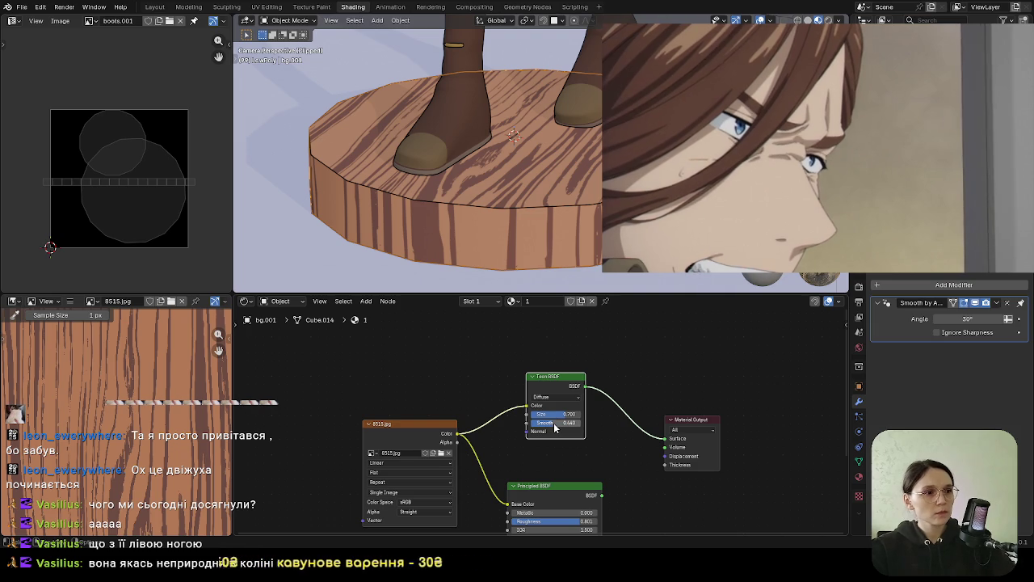
{"action": "left_click", "coordinate": [554, 426]}
{"action": "type", "text": "0"}
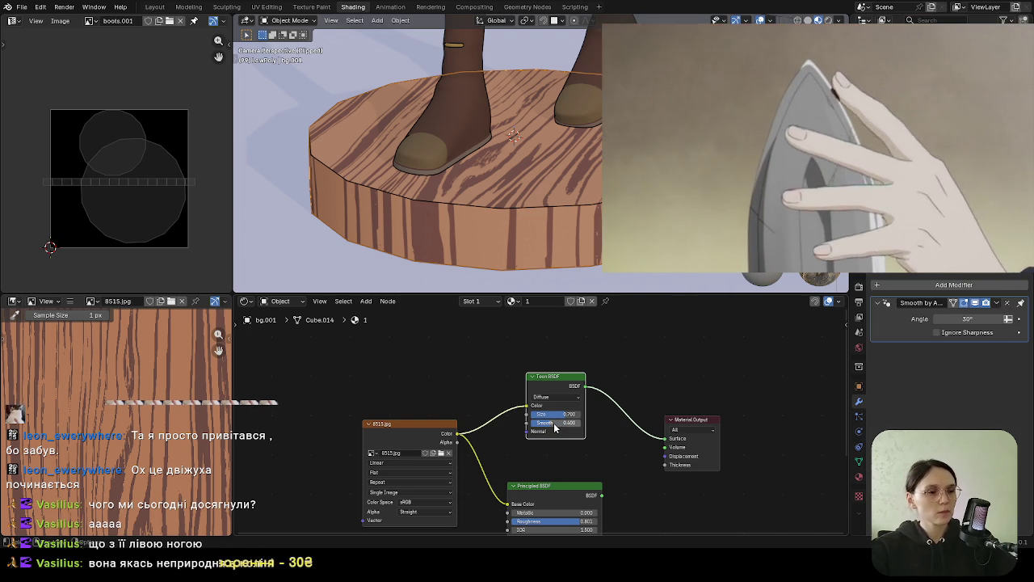
Save the updated pedestal material to arletty.blend
{"action": "scroll", "coordinate": [323, 63], "scroll_direction": "down", "scroll_amount": 2}
{"action": "scroll", "coordinate": [323, 63], "scroll_direction": "down", "scroll_amount": 2}
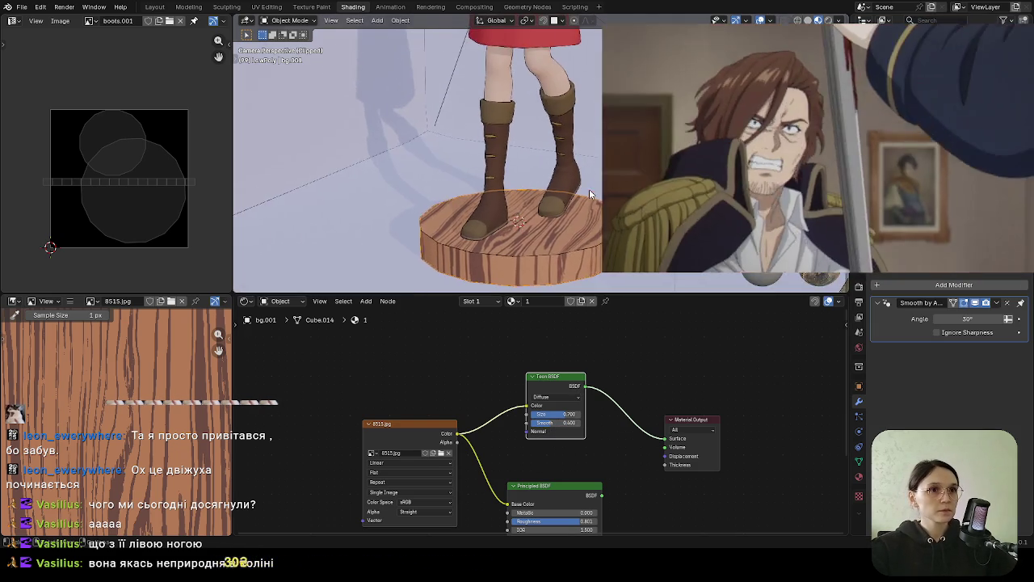
{"action": "scroll", "coordinate": [323, 63], "scroll_direction": "down", "scroll_amount": 2}
{"action": "scroll", "coordinate": [323, 63], "scroll_direction": "down", "scroll_amount": 1}
{"action": "left_click", "coordinate": [22, 6]}
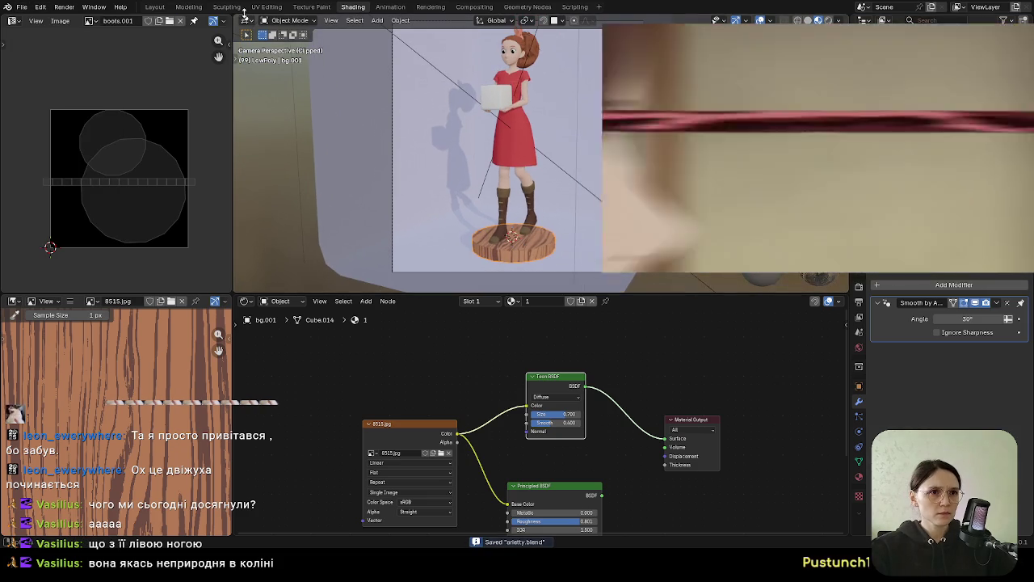
{"action": "key", "text": "ctrl+s"}
{"action": "left_click", "coordinate": [154, 6]}
Raise the render Max Samples from 1024 to 2048 and save the file
{"action": "scroll", "coordinate": [524, 212], "scroll_direction": "down", "scroll_amount": 3}
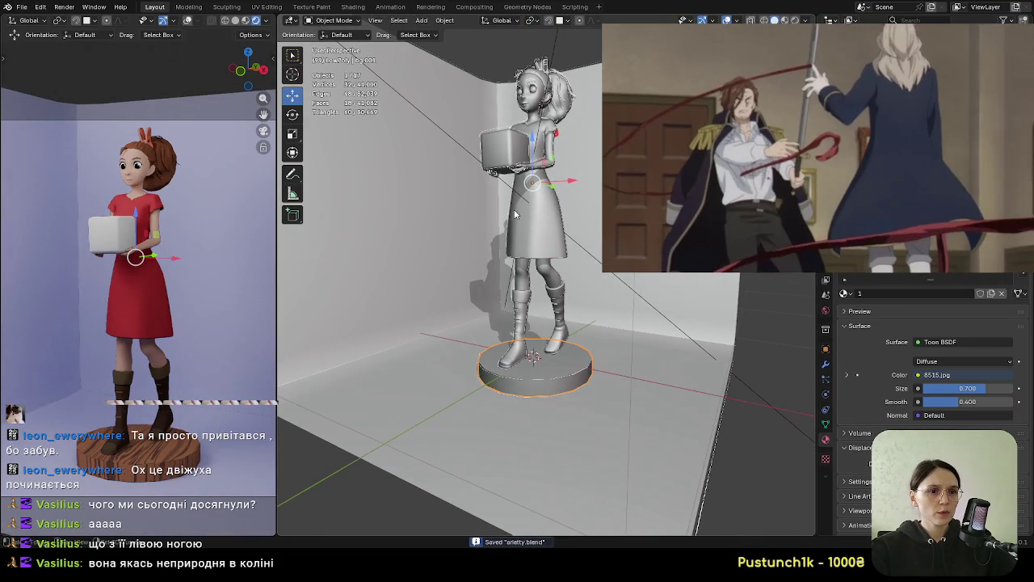
{"action": "left_click", "coordinate": [244, 22]}
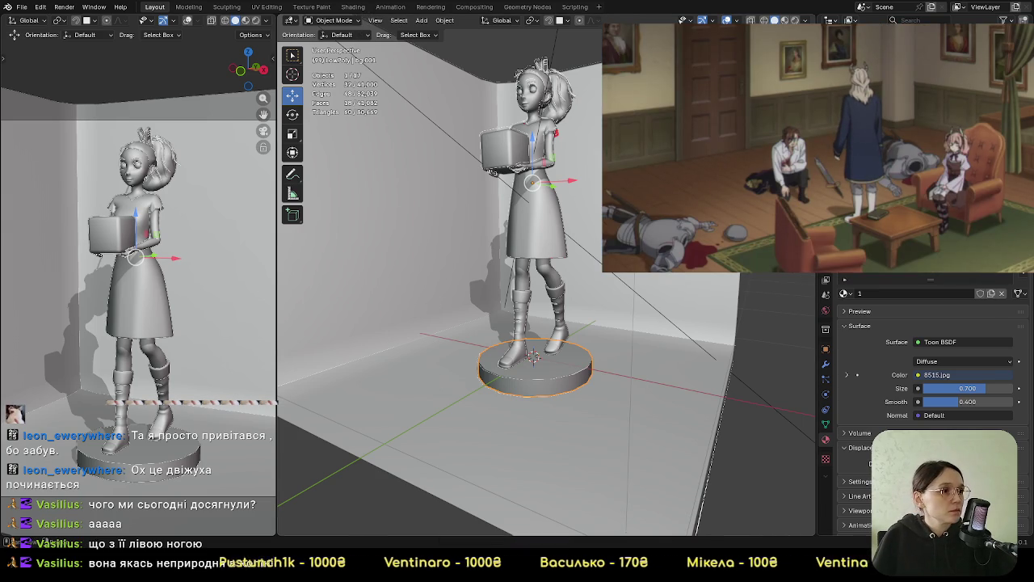
{"action": "left_click", "coordinate": [826, 294]}
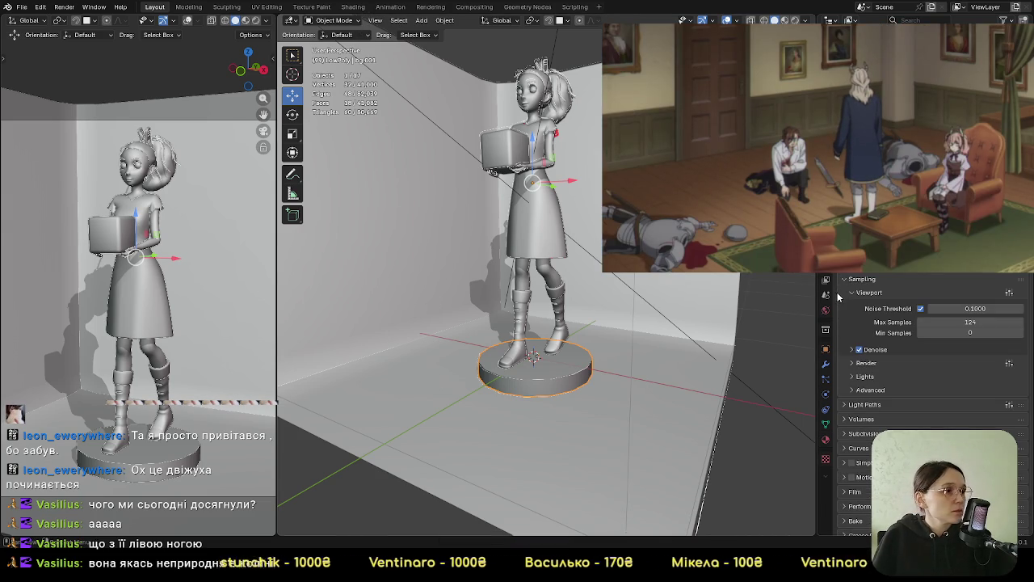
{"action": "left_click", "coordinate": [858, 368]}
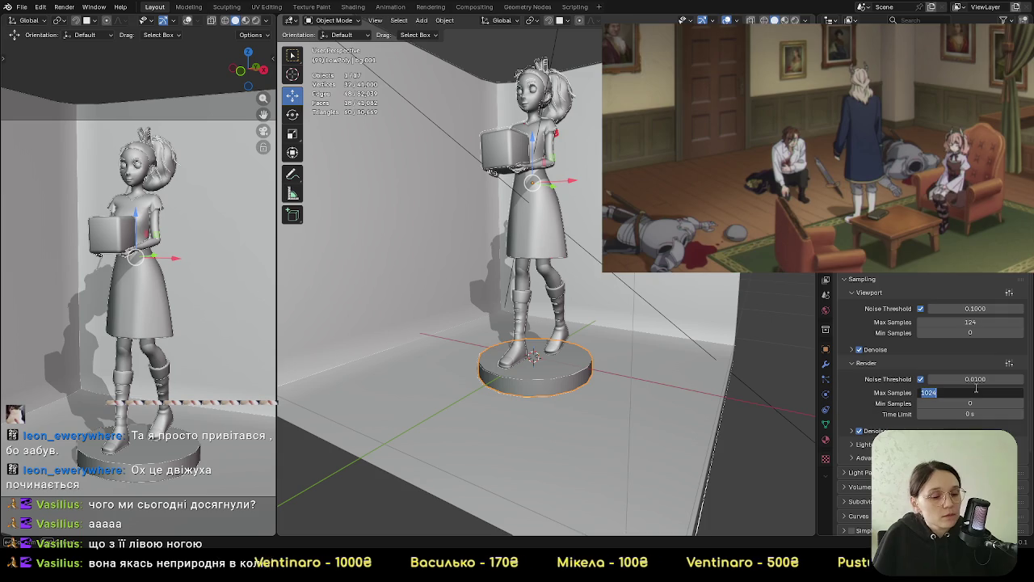
{"action": "type", "text": "2048"}
{"action": "key", "text": "Return"}
{"action": "key", "text": "ctrl+s"}
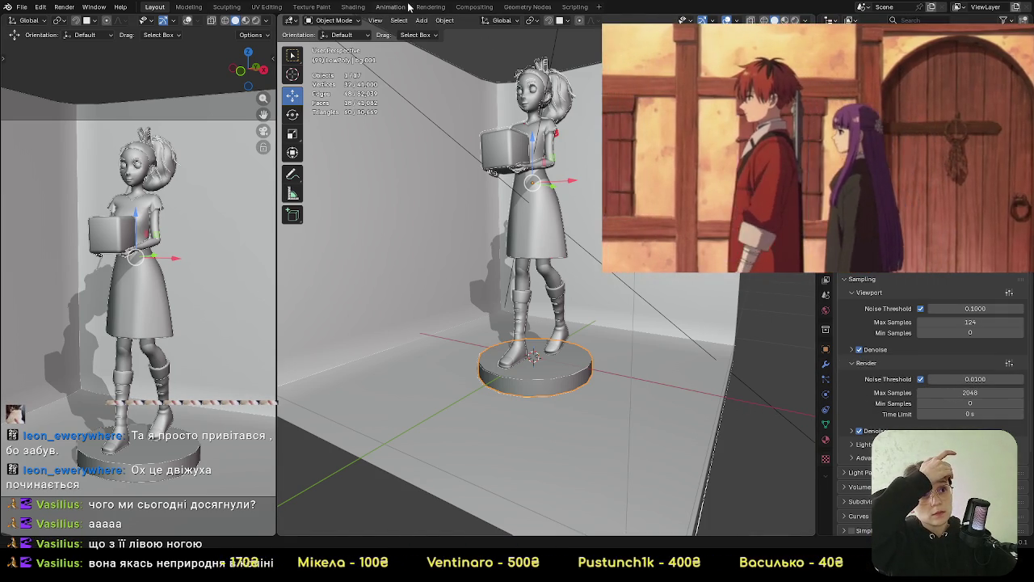
{"action": "left_click", "coordinate": [353, 6]}
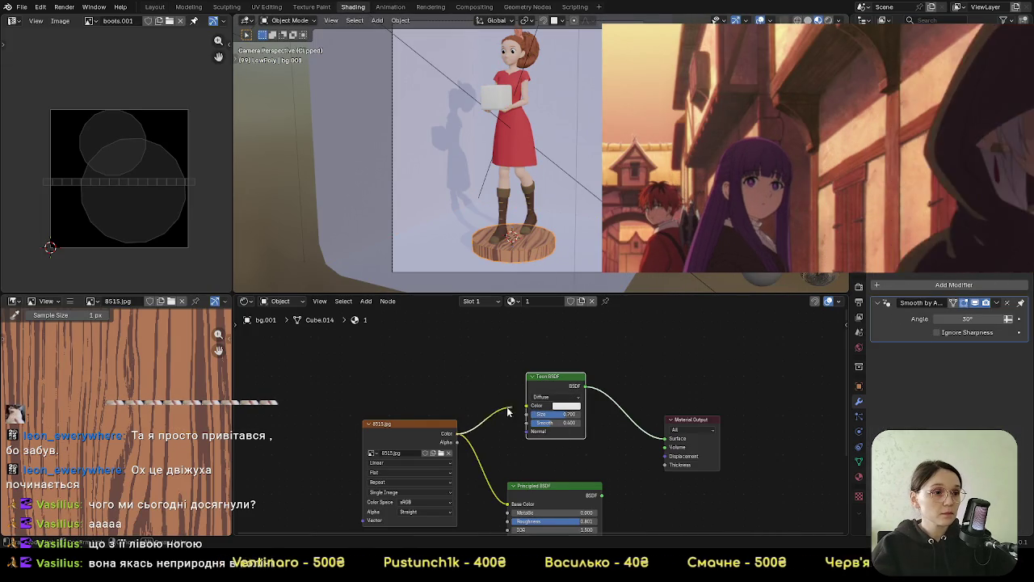
Disconnect the wood image and give the Toon BSDF a light-orange colour
{"action": "left_click_drag", "start_coordinate": [527, 405], "coordinate": [576, 409]}
{"action": "left_click", "coordinate": [577, 410]}
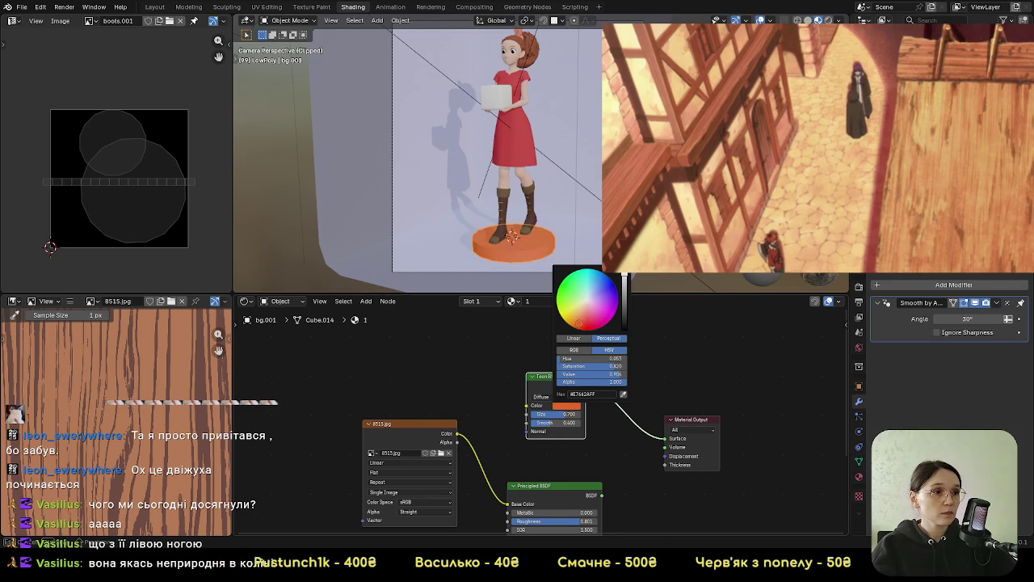
{"action": "left_click_drag", "start_coordinate": [623, 280], "coordinate": [624, 293]}
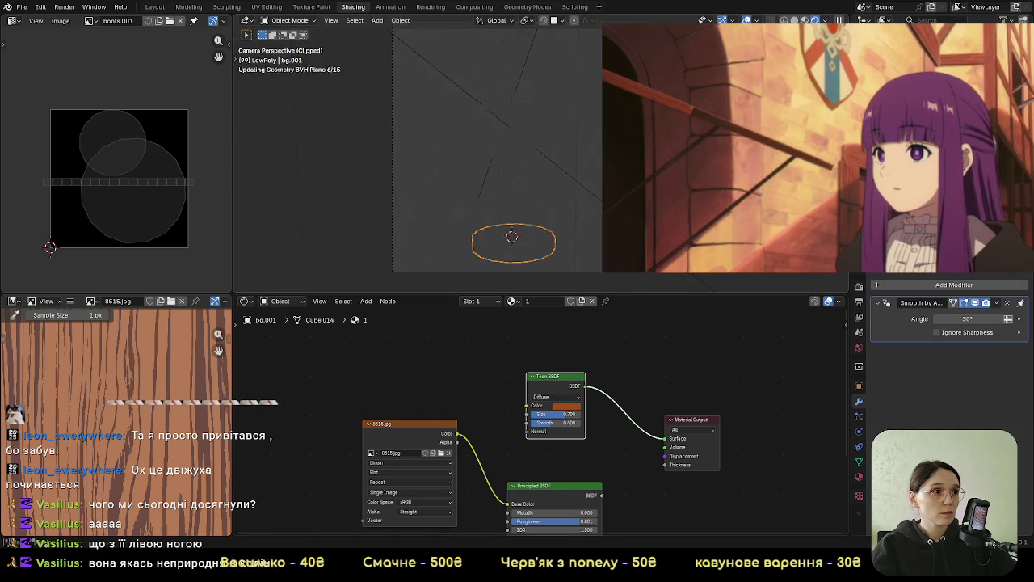
{"action": "left_click", "coordinate": [566, 405]}
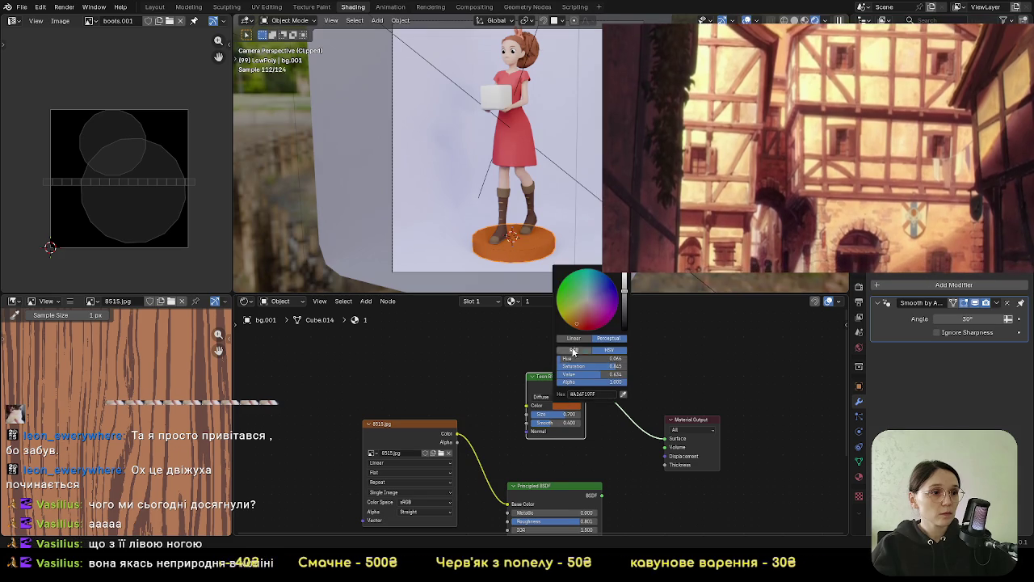
{"action": "left_click_drag", "start_coordinate": [576, 315], "coordinate": [572, 318]}
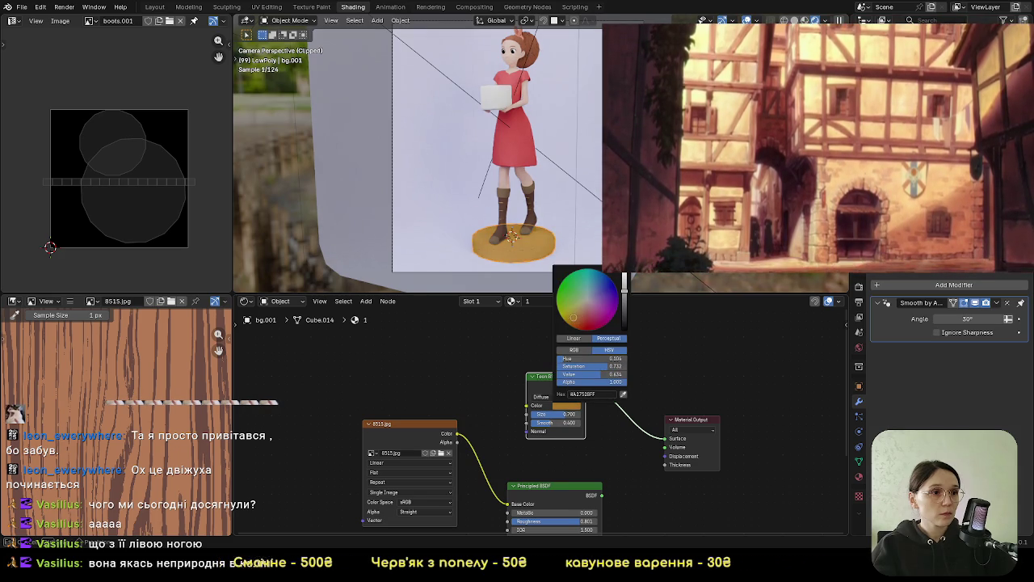
{"action": "mouse_move", "coordinate": [632, 300]}
{"action": "left_mouse_down"}
{"action": "mouse_move", "coordinate": [626, 283]}
{"action": "mouse_move", "coordinate": [630, 299]}
{"action": "left_mouse_up"}
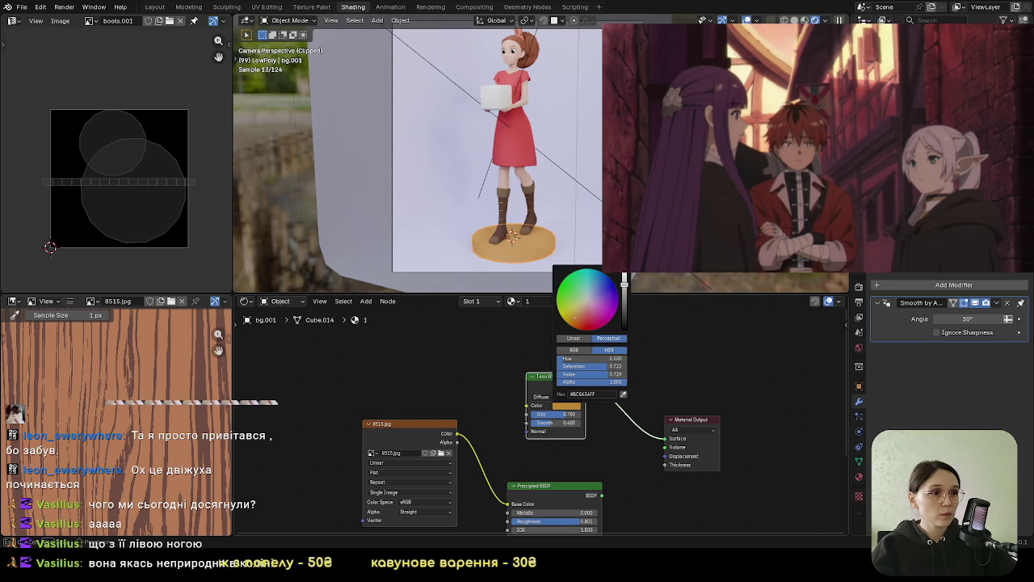
{"action": "left_click_drag", "start_coordinate": [625, 279], "coordinate": [624, 280]}
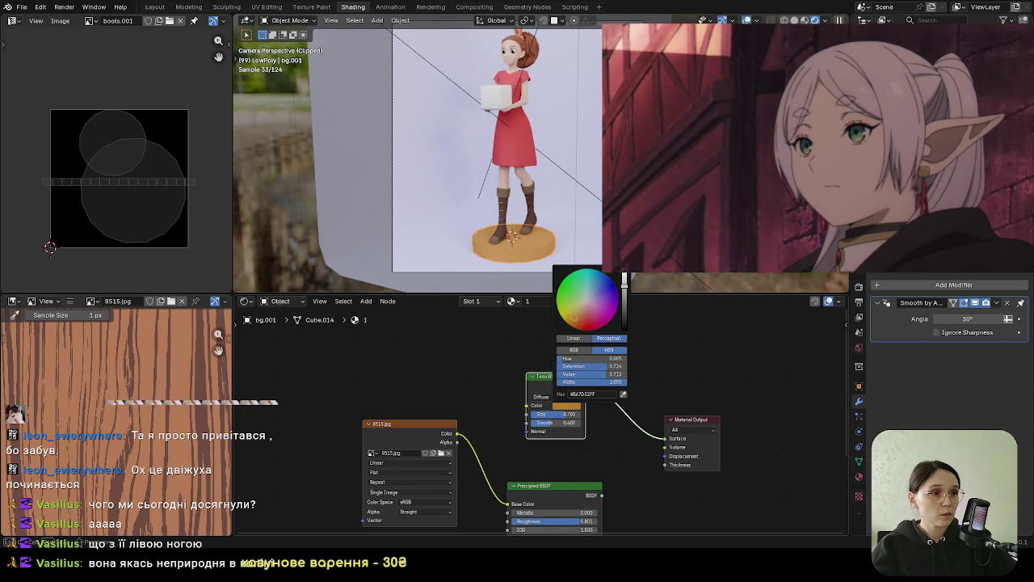
Set the Toon BSDF Size to 0.500
{"action": "left_click", "coordinate": [570, 415]}
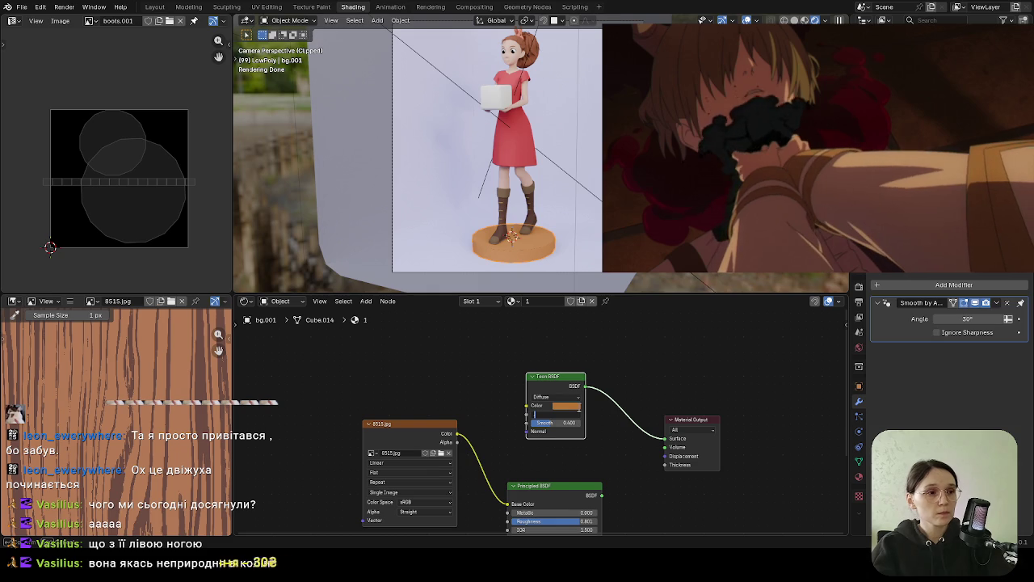
{"action": "key", "text": "Return"}
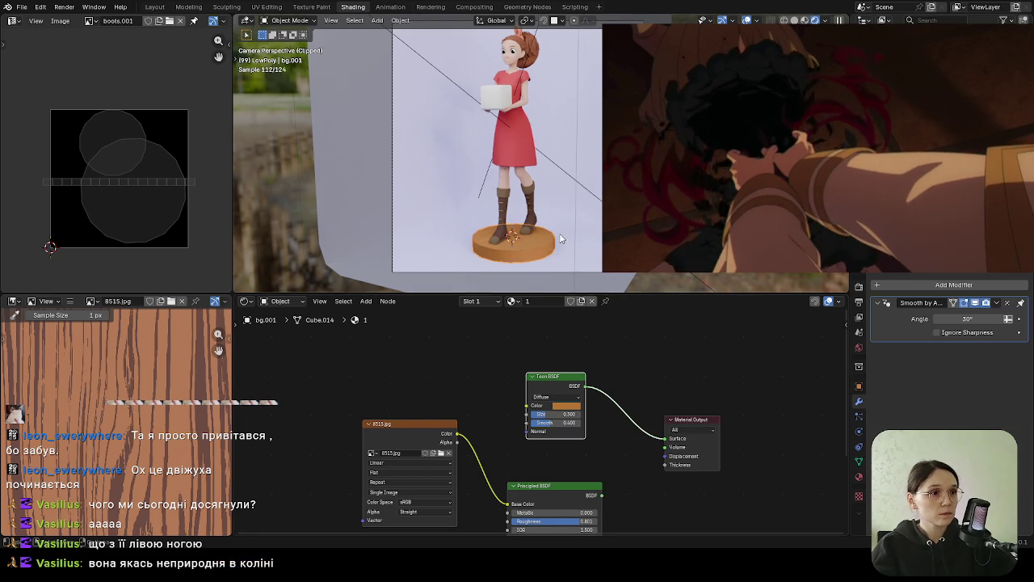
{"action": "scroll", "coordinate": [589, 218], "scroll_direction": "up", "scroll_amount": 5}
{"action": "scroll", "coordinate": [589, 218], "scroll_direction": "up", "scroll_amount": 2}
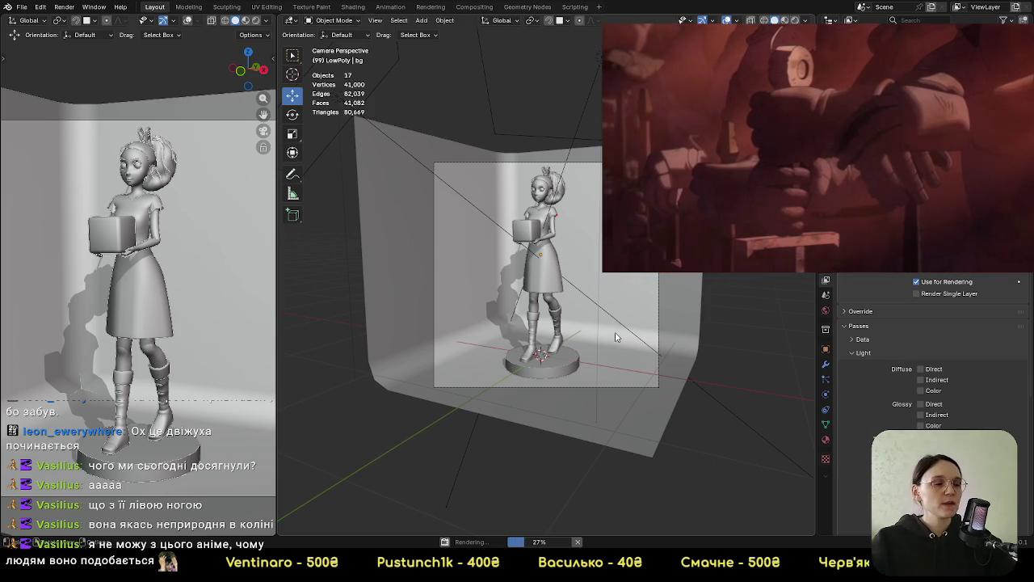
Subdivide the base disc's edges in Edit Mode
{"action": "scroll", "coordinate": [565, 404], "scroll_direction": "up", "scroll_amount": 4}
{"action": "left_click", "coordinate": [586, 458]}
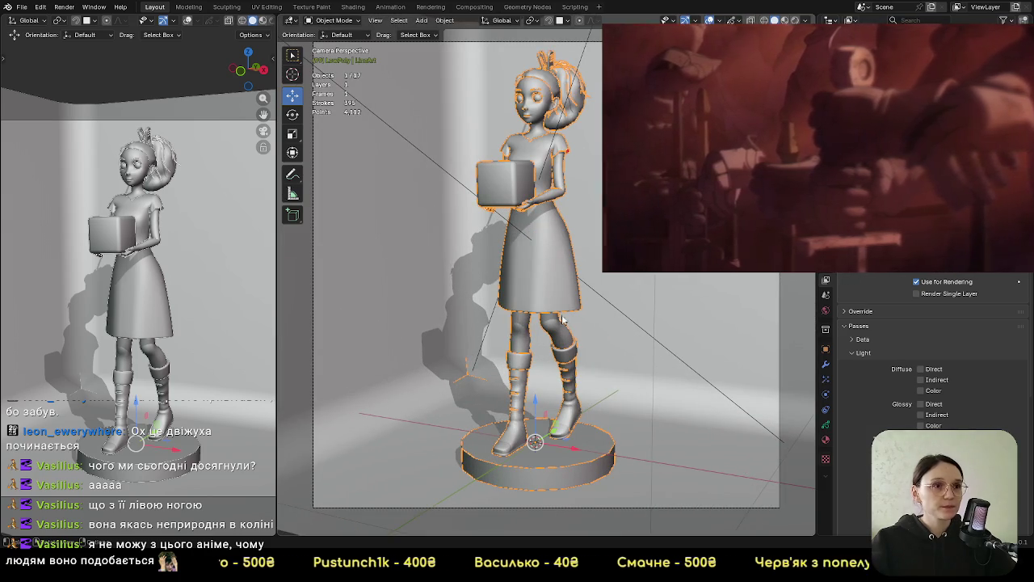
{"action": "key", "text": "Tab"}
{"action": "key", "text": "Tab"}
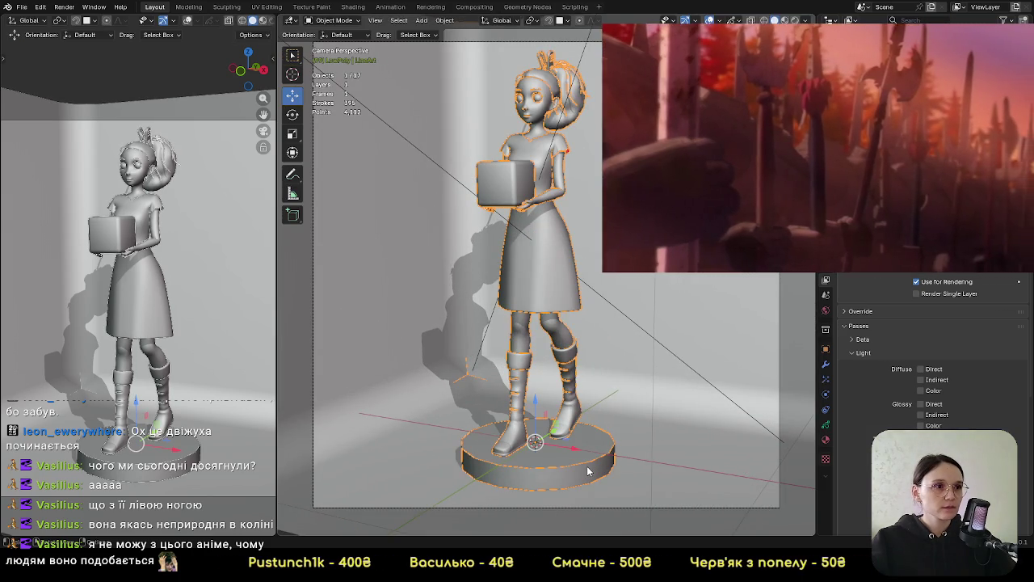
{"action": "left_click", "coordinate": [591, 470]}
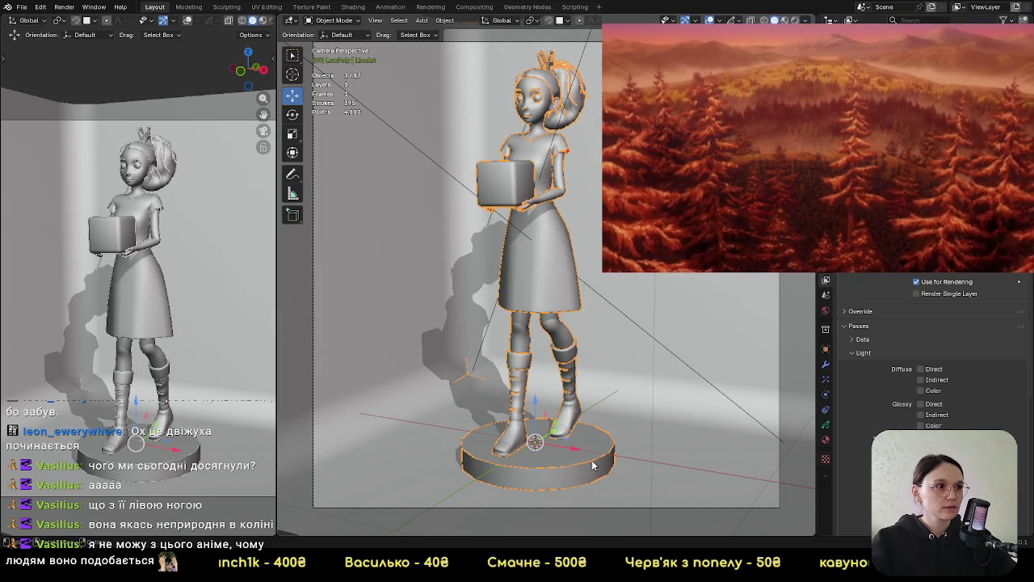
{"action": "key", "text": "Tab"}
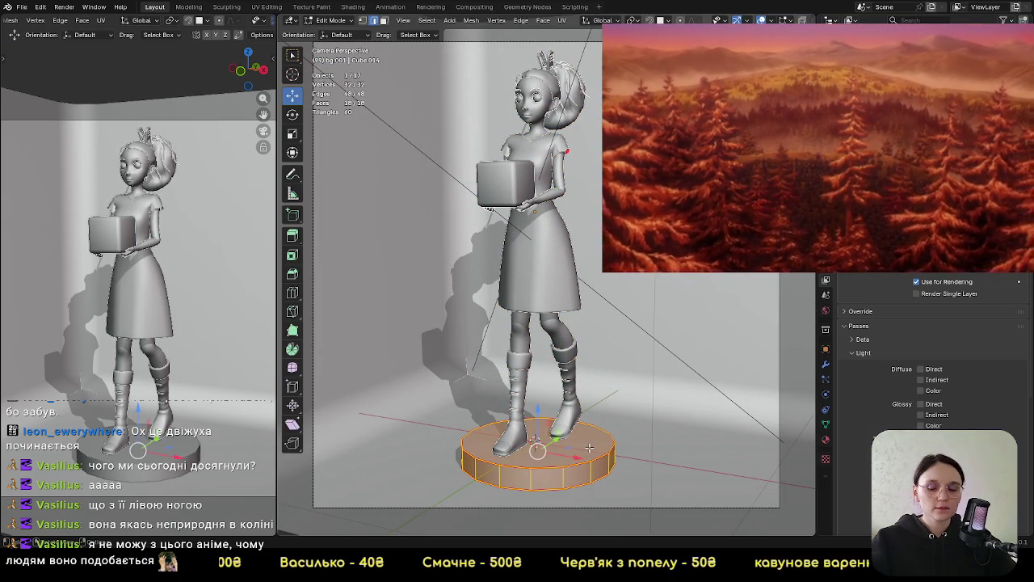
{"action": "left_click", "coordinate": [521, 20]}
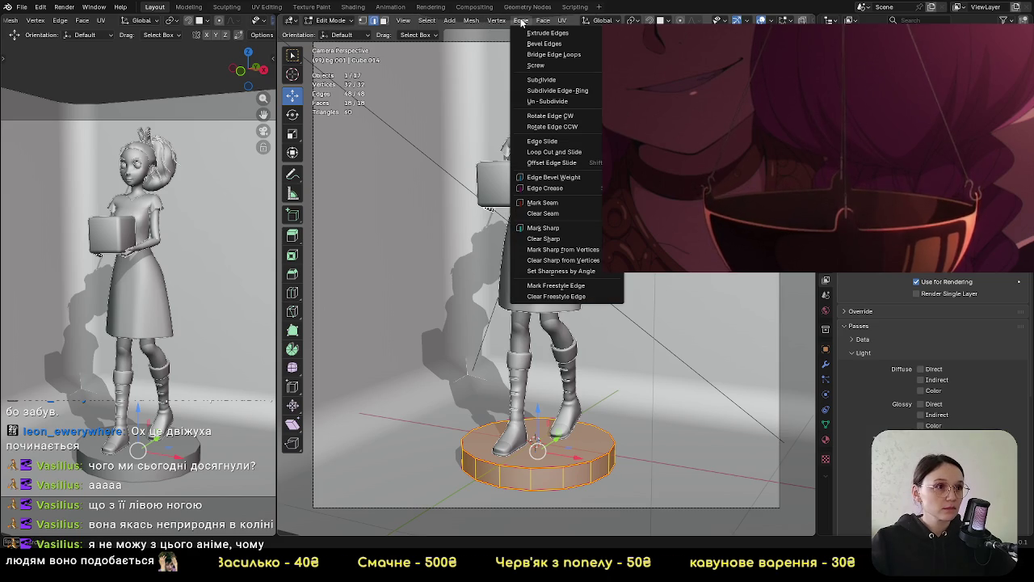
{"action": "left_click", "coordinate": [541, 79]}
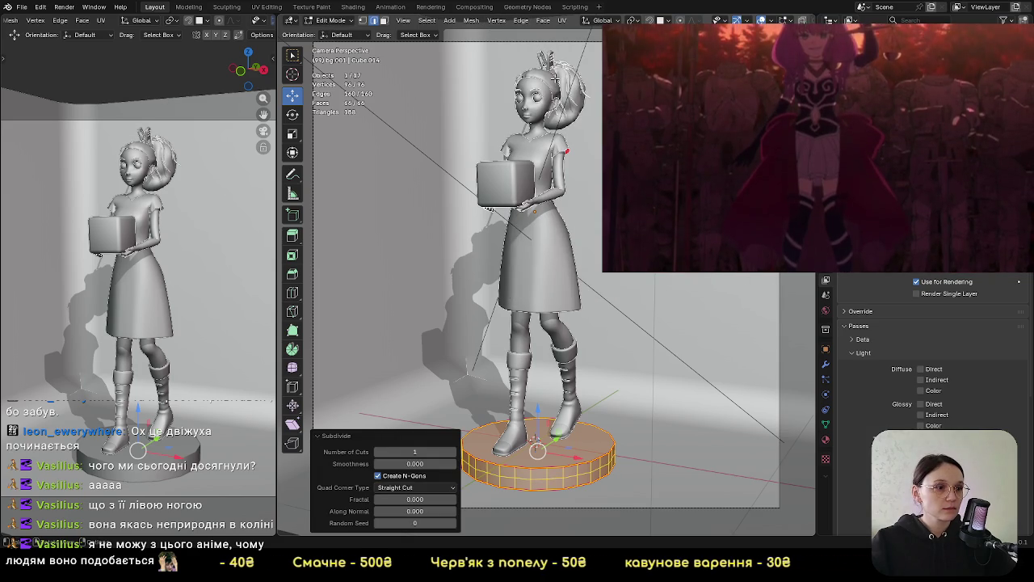
{"action": "key", "text": "Tab"}
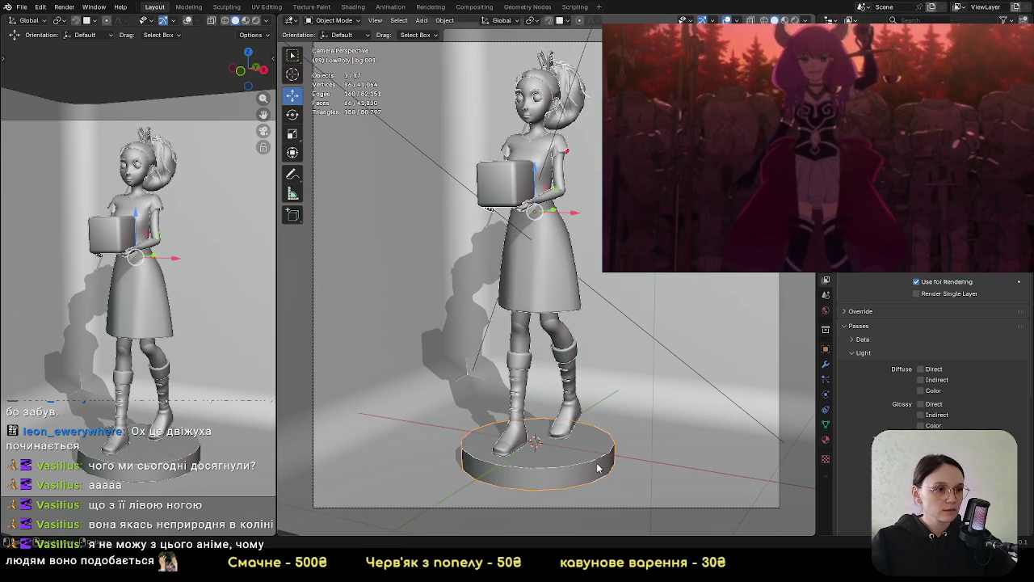
Add a Subdivision Surface modifier to the cylinder pedestal
{"action": "scroll", "coordinate": [630, 452], "scroll_direction": "up", "scroll_amount": 5}
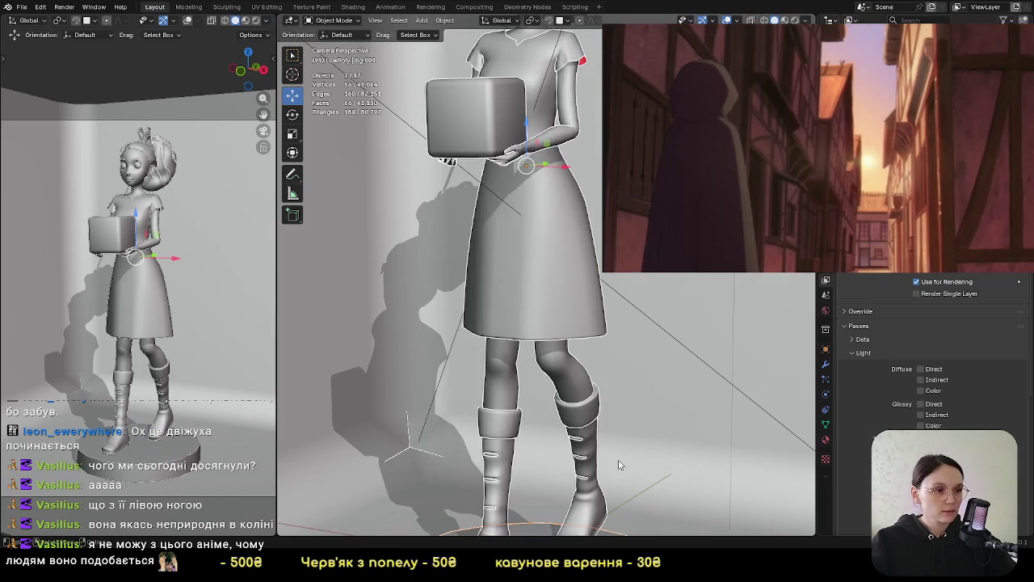
{"action": "middle_click_drag", "start_coordinate": [667, 445], "coordinate": [670, 364], "text": "shift"}
{"action": "scroll", "coordinate": [652, 406], "scroll_direction": "up", "scroll_amount": 2}
{"action": "scroll", "coordinate": [652, 407], "scroll_direction": "down", "scroll_amount": 1}
{"action": "scroll", "coordinate": [652, 407], "scroll_direction": "down", "scroll_amount": 1}
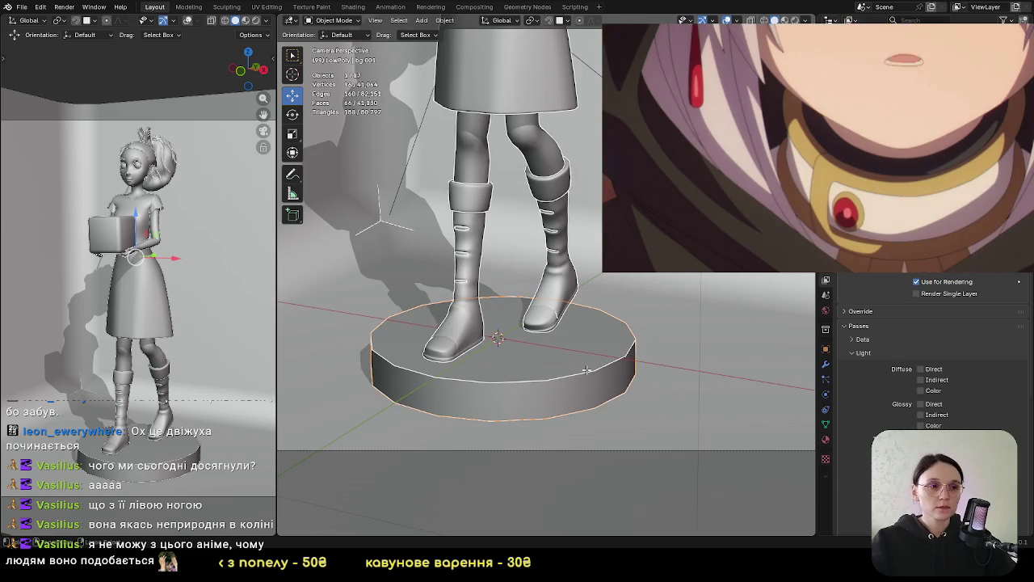
{"action": "key", "text": "Tab"}
{"action": "key", "text": "Tab"}
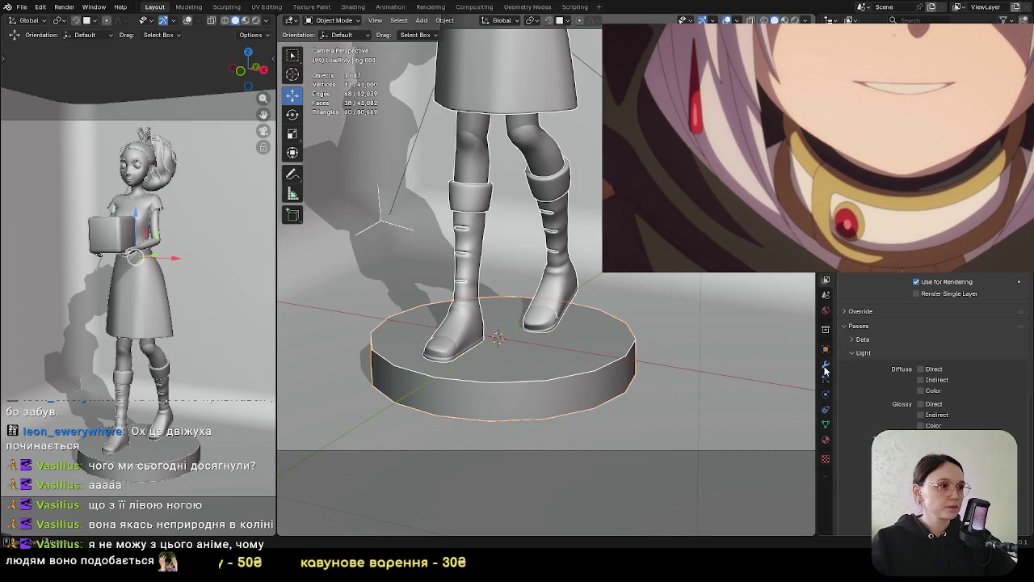
{"action": "left_click", "coordinate": [826, 363]}
{"action": "left_click", "coordinate": [892, 268]}
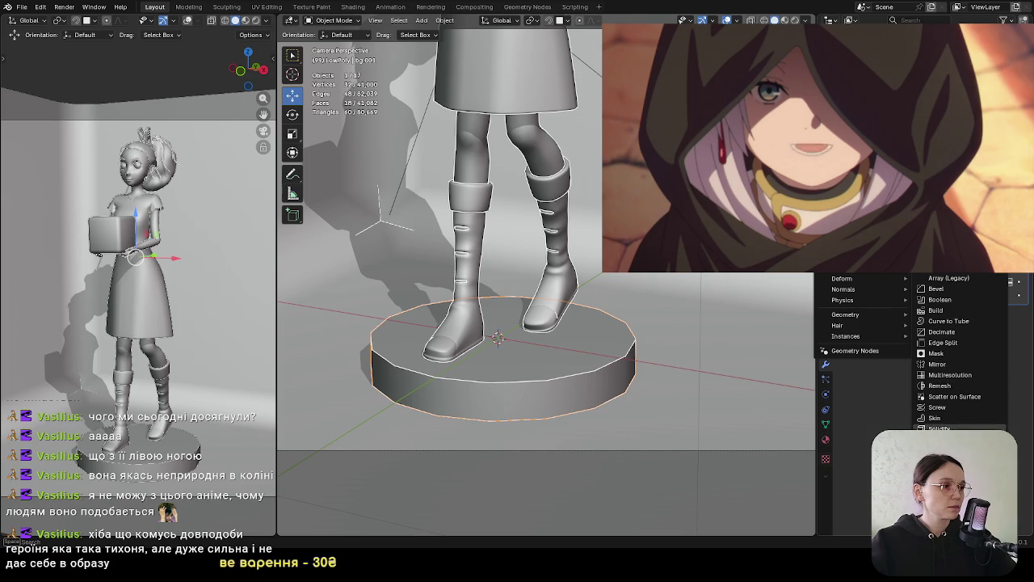
{"action": "left_click", "coordinate": [945, 440]}
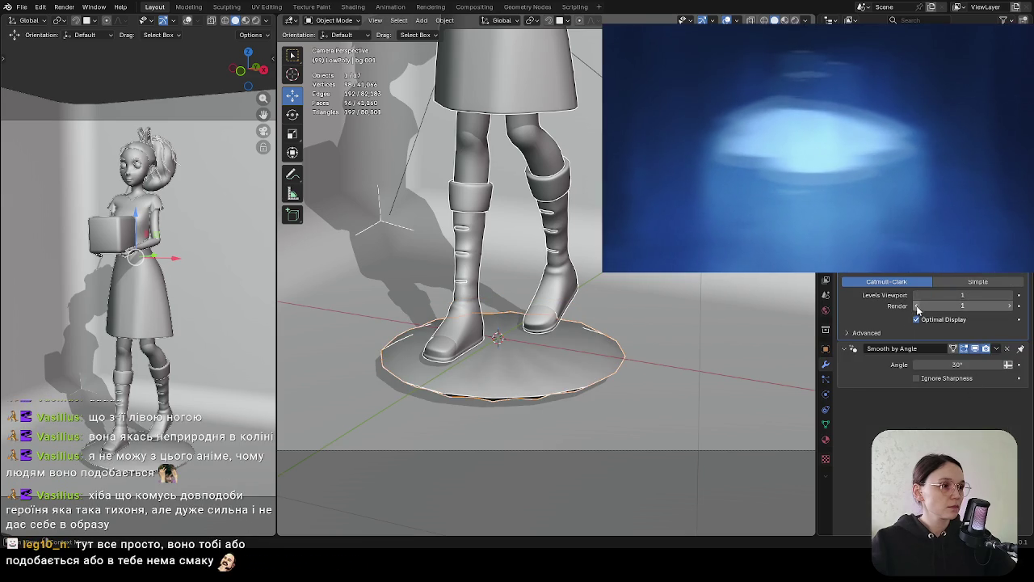
Check the cylinder's bottom face in Edit Mode, then return to Object Mode
{"action": "key", "text": "Tab"}
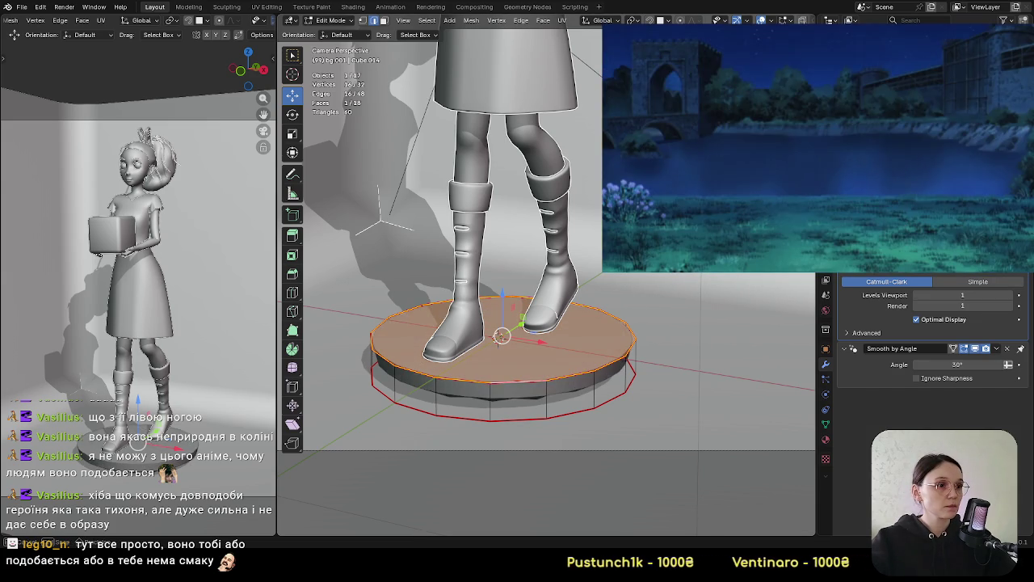
{"action": "left_click", "coordinate": [521, 428]}
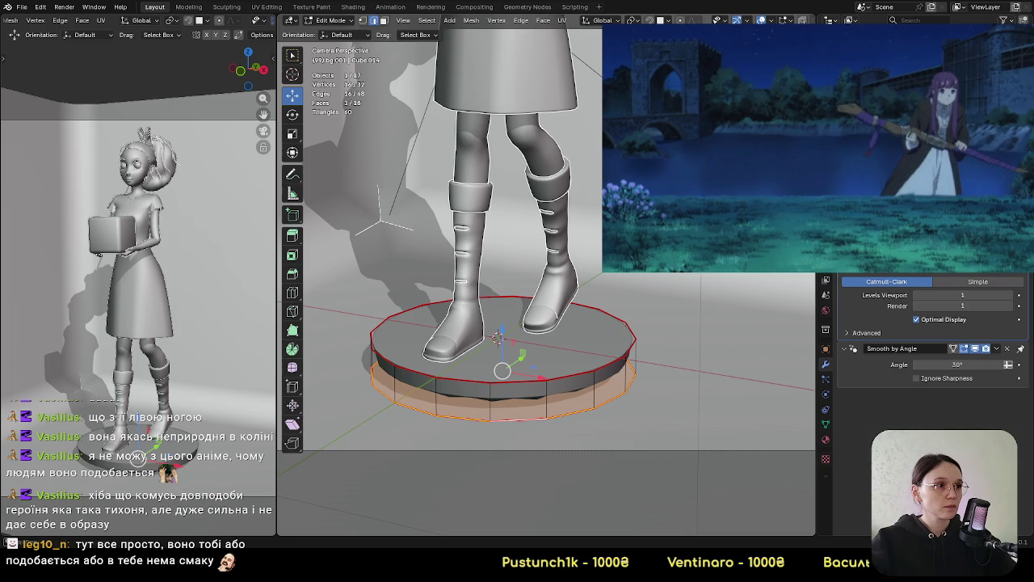
{"action": "key", "text": "Tab"}
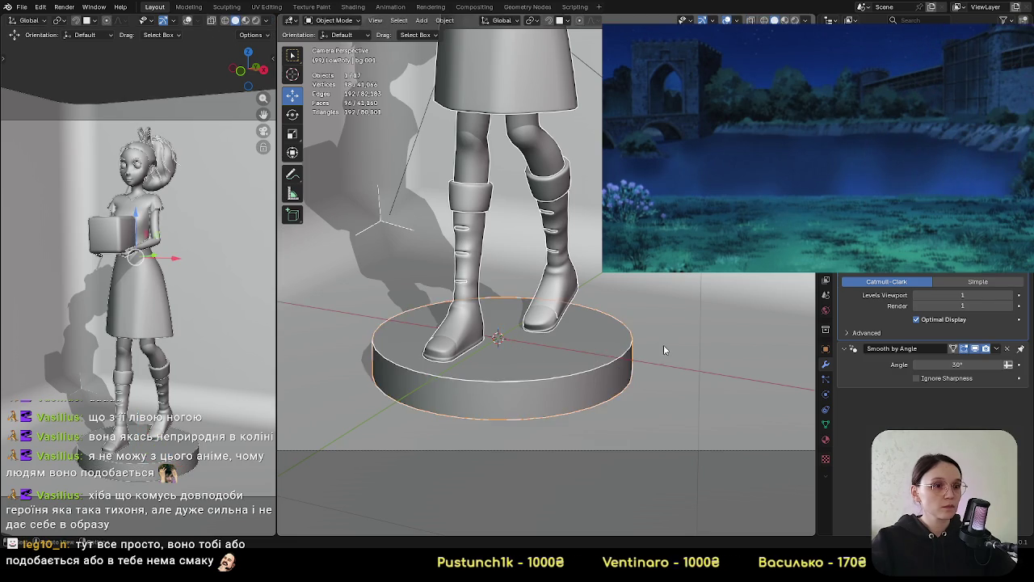
{"action": "scroll", "coordinate": [657, 345], "scroll_direction": "down", "scroll_amount": 2}
{"action": "scroll", "coordinate": [713, 315], "scroll_direction": "down", "scroll_amount": 2}
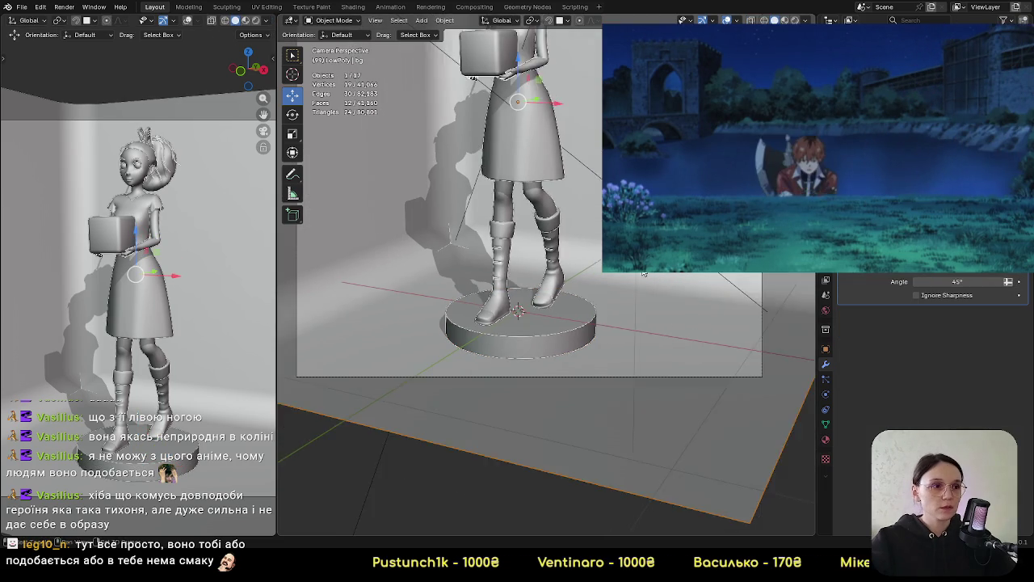
Save arletty.blend and render the image with F12
{"action": "scroll", "coordinate": [686, 331], "scroll_direction": "up", "scroll_amount": 3, "text": "shift"}
{"action": "scroll", "coordinate": [654, 352], "scroll_direction": "down", "scroll_amount": 3}
{"action": "key", "text": "ctrl+s"}
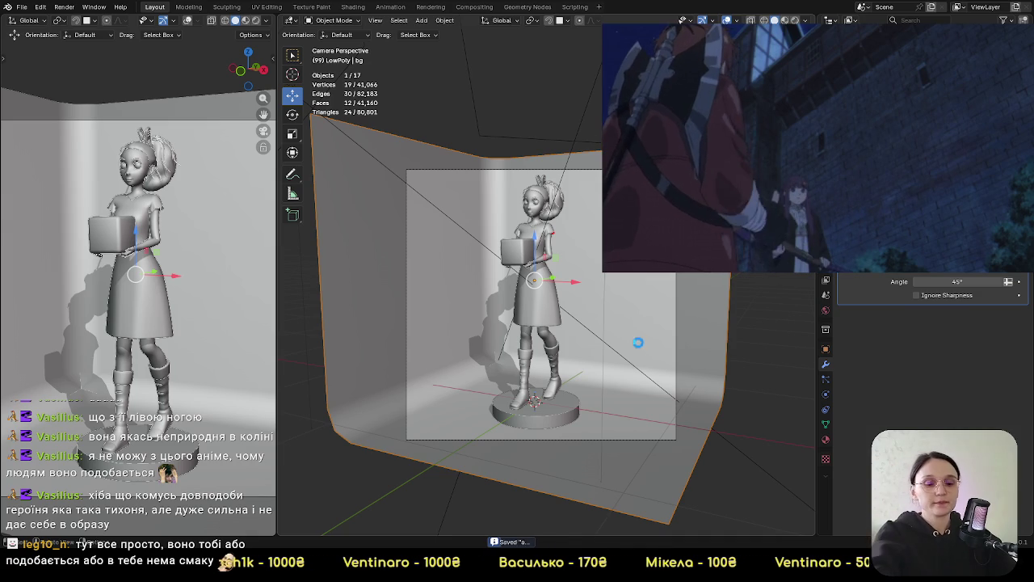
{"action": "key", "text": "F12"}
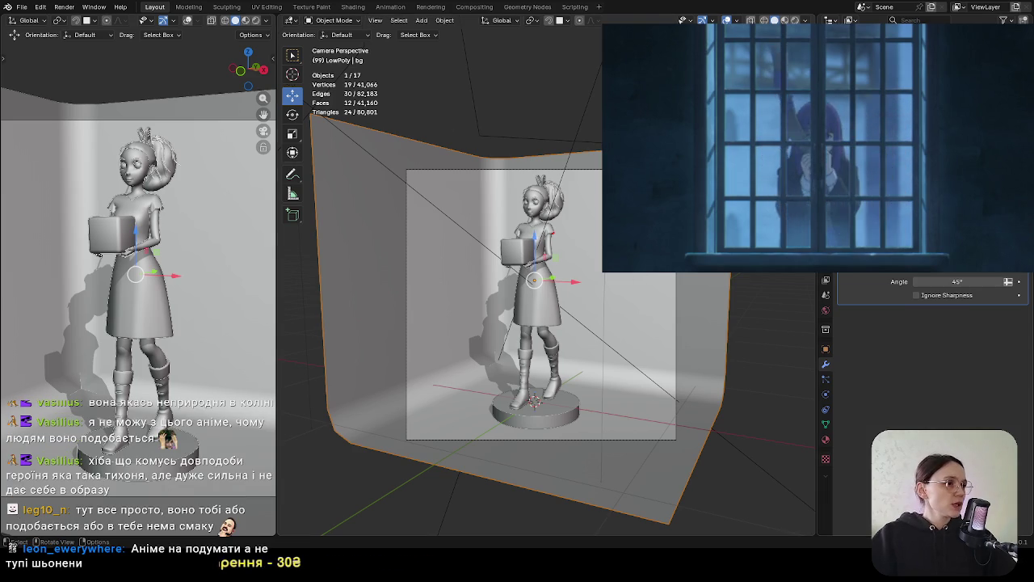
Browse the render Light Paths, modifier and object transform property panels
{"action": "left_click", "coordinate": [825, 251]}
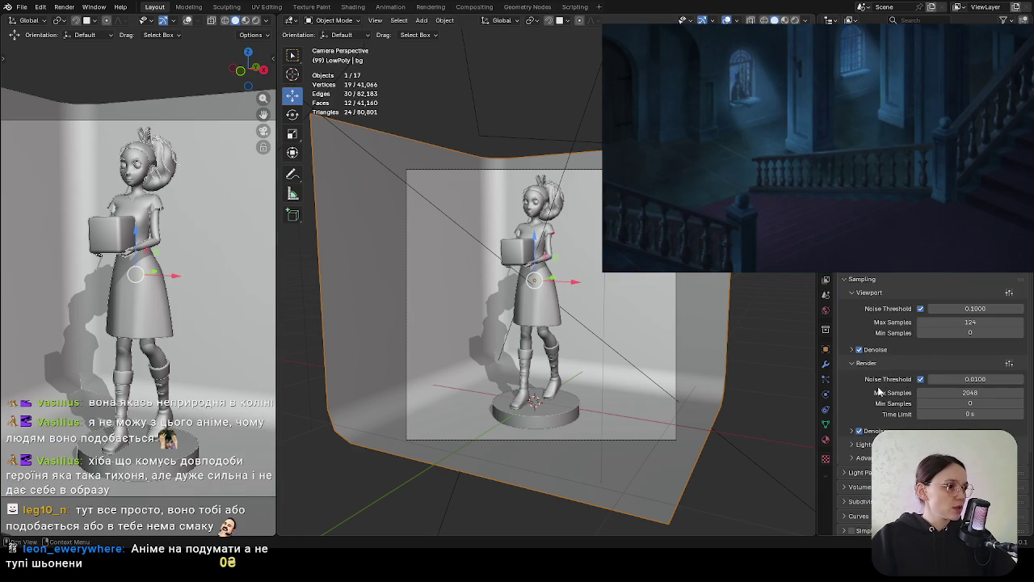
{"action": "scroll", "coordinate": [879, 392], "scroll_direction": "down", "scroll_amount": 2}
{"action": "left_click", "coordinate": [870, 430]}
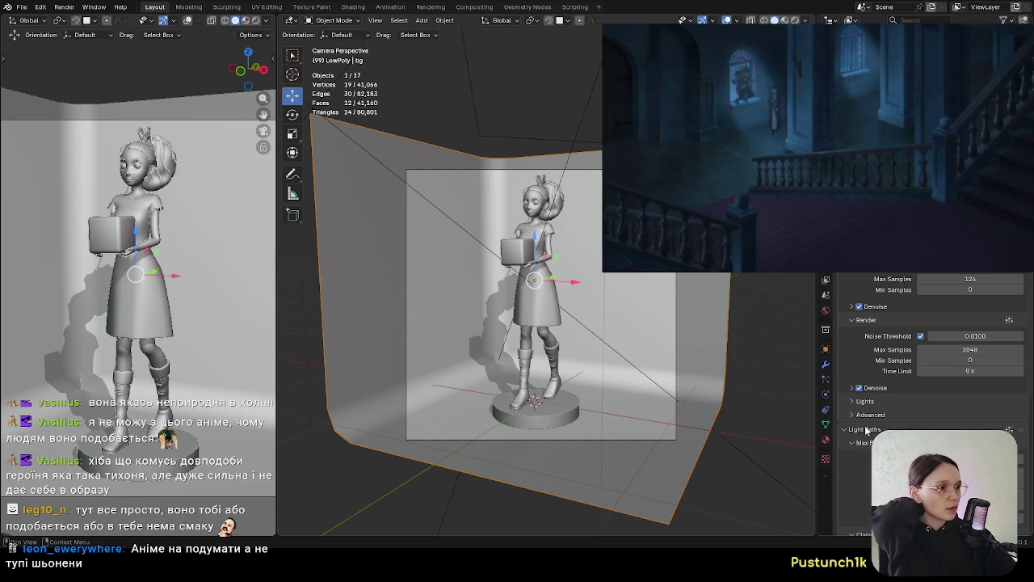
{"action": "left_click", "coordinate": [866, 430]}
{"action": "scroll", "coordinate": [871, 404], "scroll_direction": "down", "scroll_amount": 2}
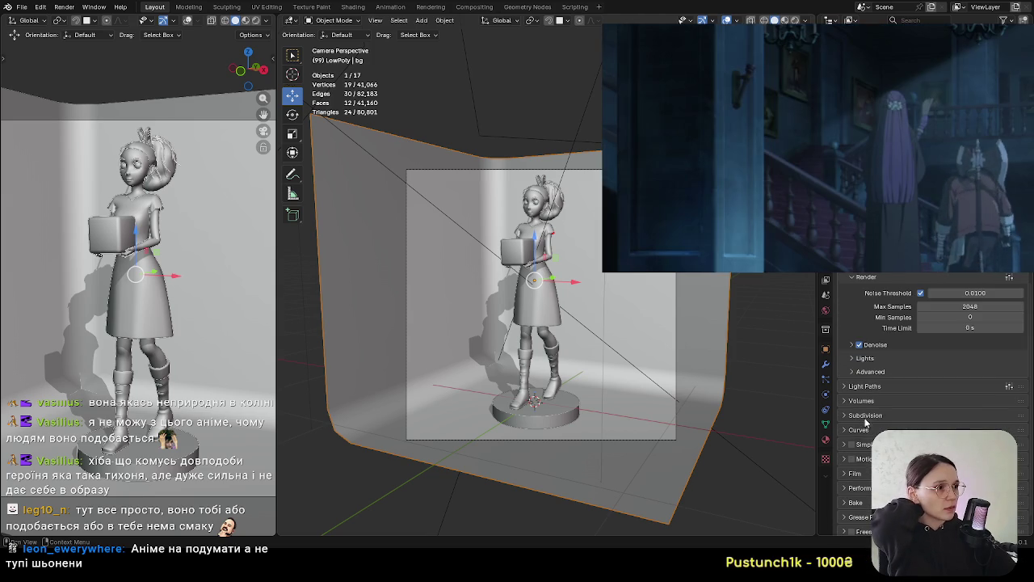
{"action": "left_click", "coordinate": [825, 366]}
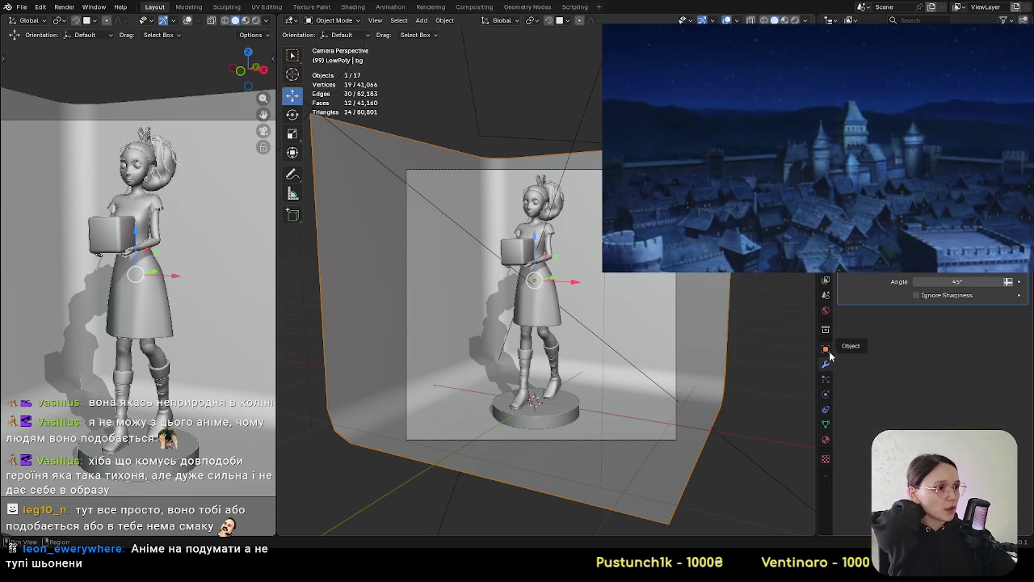
{"action": "left_click", "coordinate": [829, 349]}
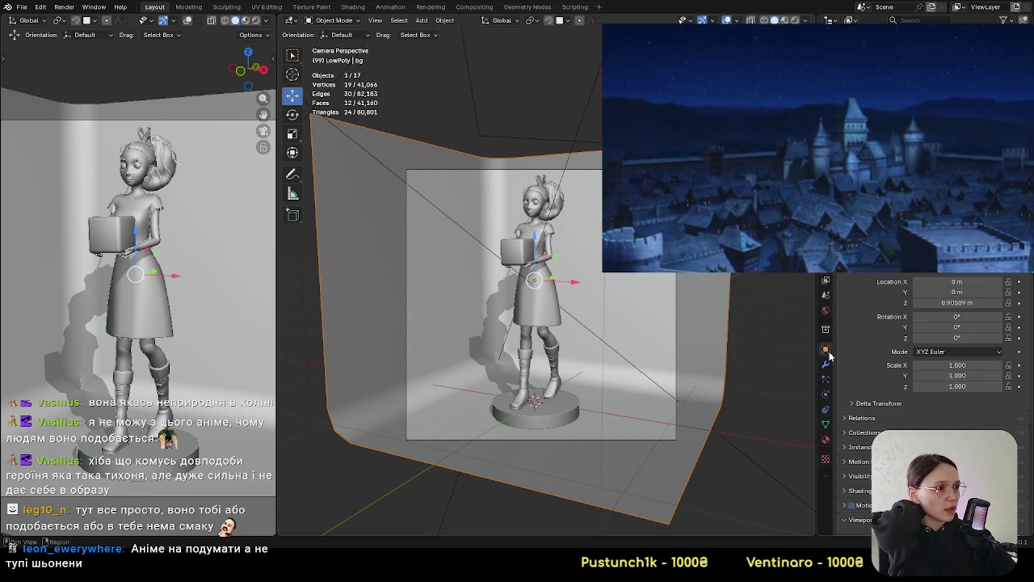
Set the output resolution to 2048 px
{"action": "left_click", "coordinate": [826, 279]}
{"action": "left_click", "coordinate": [828, 275]}
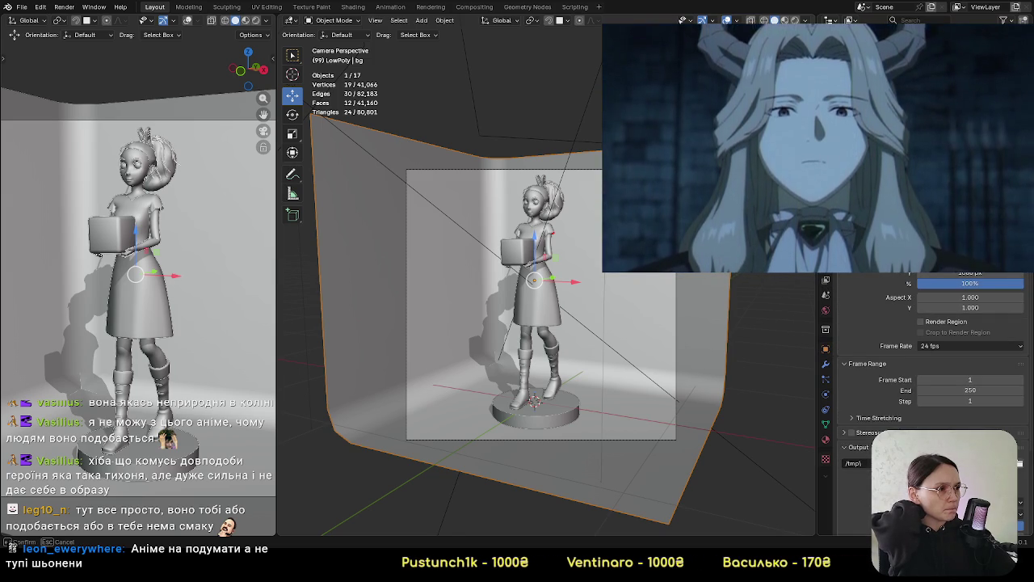
{"action": "key", "text": "Return"}
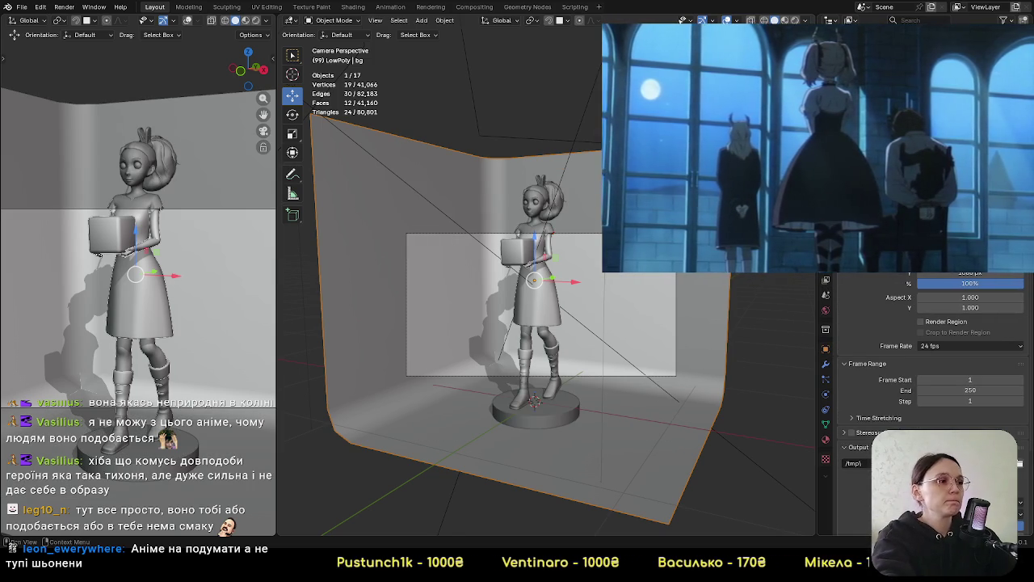
{"action": "left_click", "coordinate": [970, 275]}
{"action": "key", "text": "Return"}
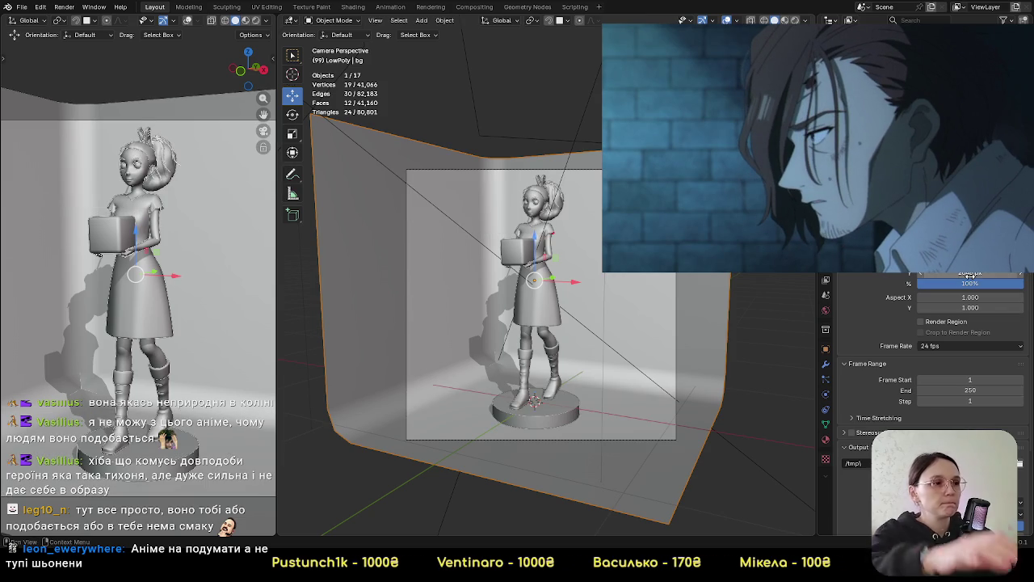
Save arletty.blend and start a new F12 render
{"action": "left_click", "coordinate": [22, 6]}
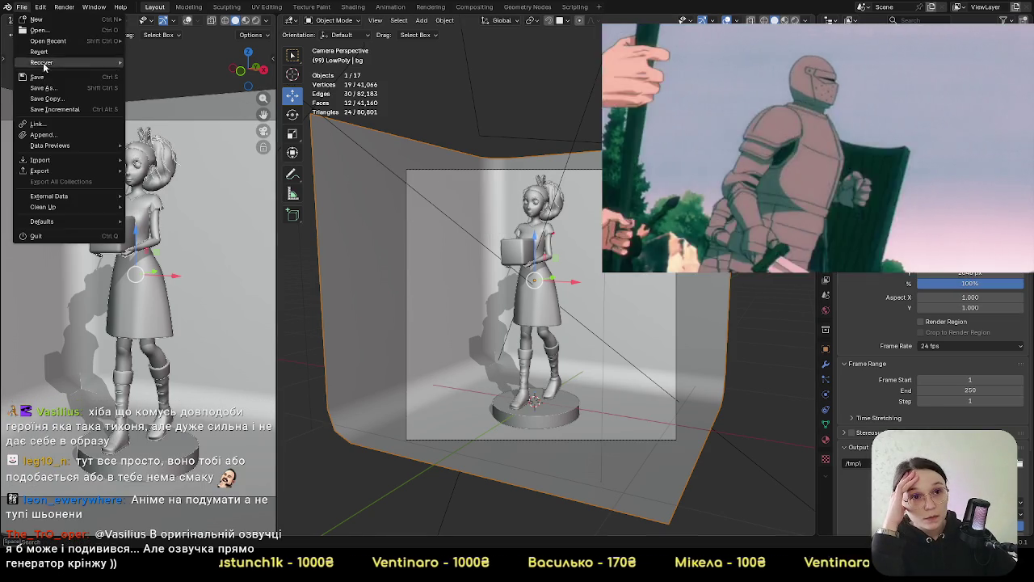
{"action": "left_click", "coordinate": [41, 77]}
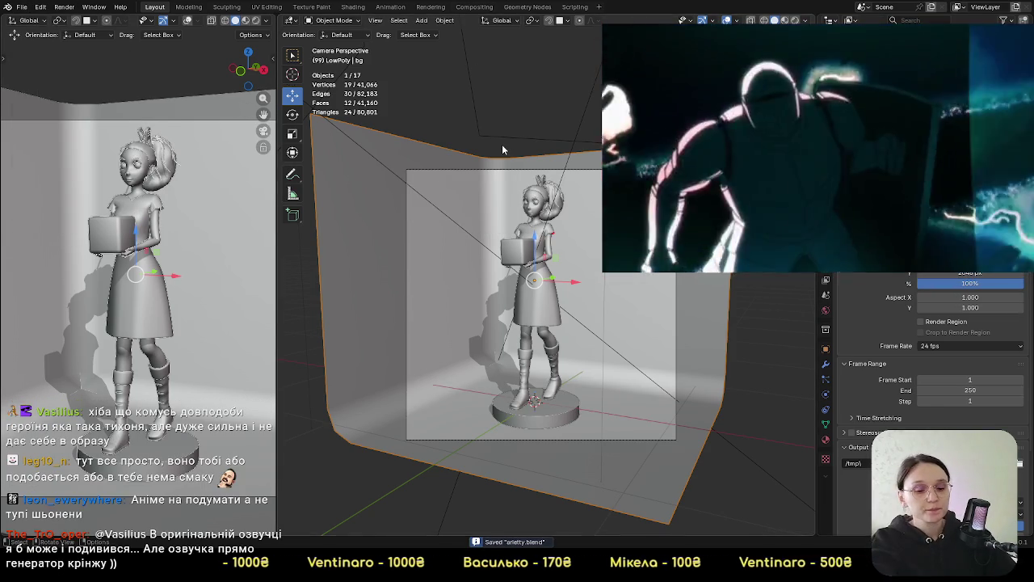
{"action": "key", "text": "F12"}
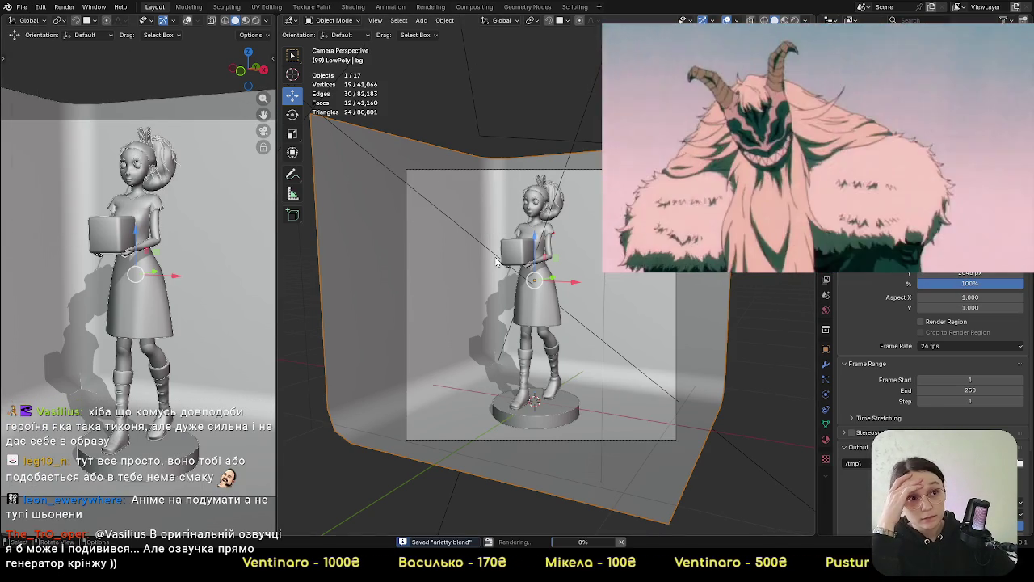
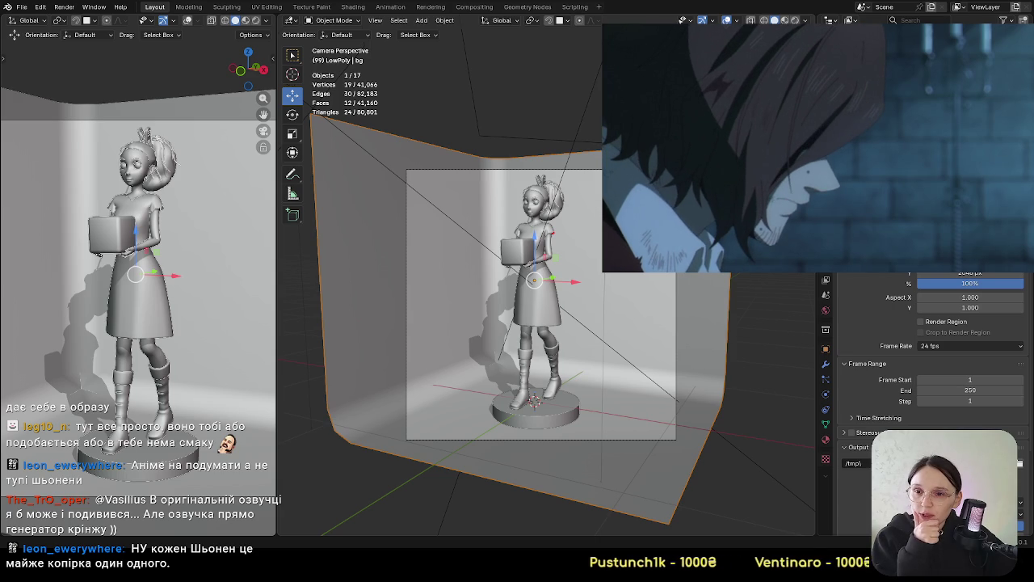
Show the finished colour render of the red-dressed girl and zoom in and out over it
{"action": "key", "text": "F11"}
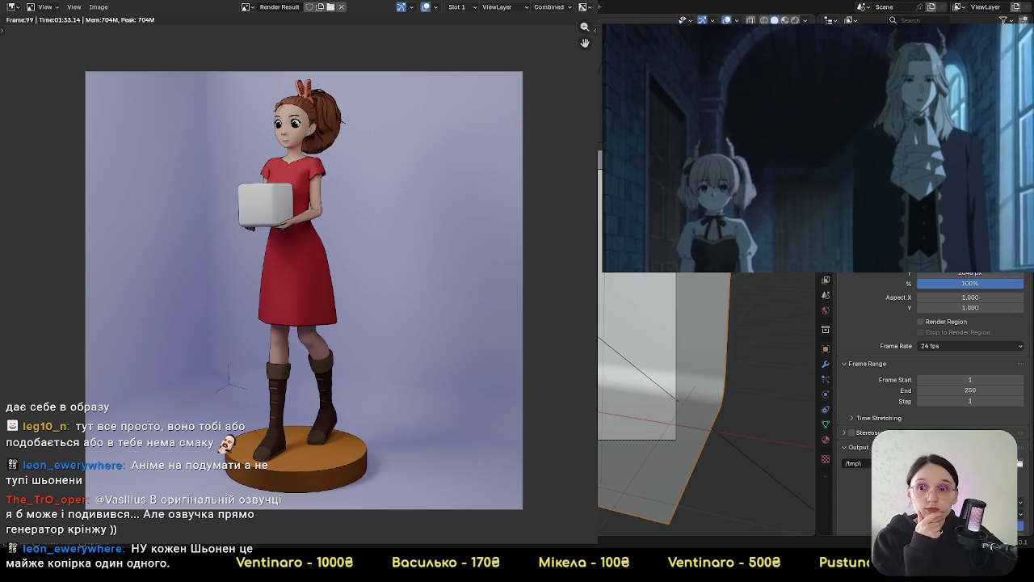
{"action": "scroll", "coordinate": [355, 193], "scroll_direction": "up", "scroll_amount": 1}
{"action": "scroll", "coordinate": [364, 258], "scroll_direction": "up", "scroll_amount": 1}
{"action": "scroll", "coordinate": [374, 311], "scroll_direction": "down", "scroll_amount": 1}
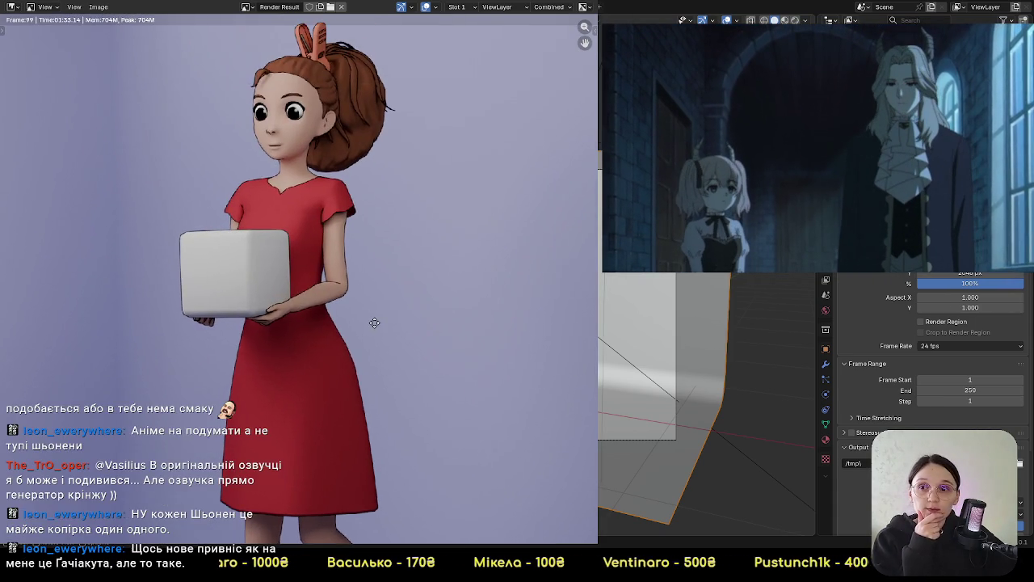
{"action": "scroll", "coordinate": [378, 320], "scroll_direction": "down", "scroll_amount": 1}
{"action": "scroll", "coordinate": [380, 322], "scroll_direction": "down", "scroll_amount": 3}
{"action": "scroll", "coordinate": [376, 315], "scroll_direction": "up", "scroll_amount": 2}
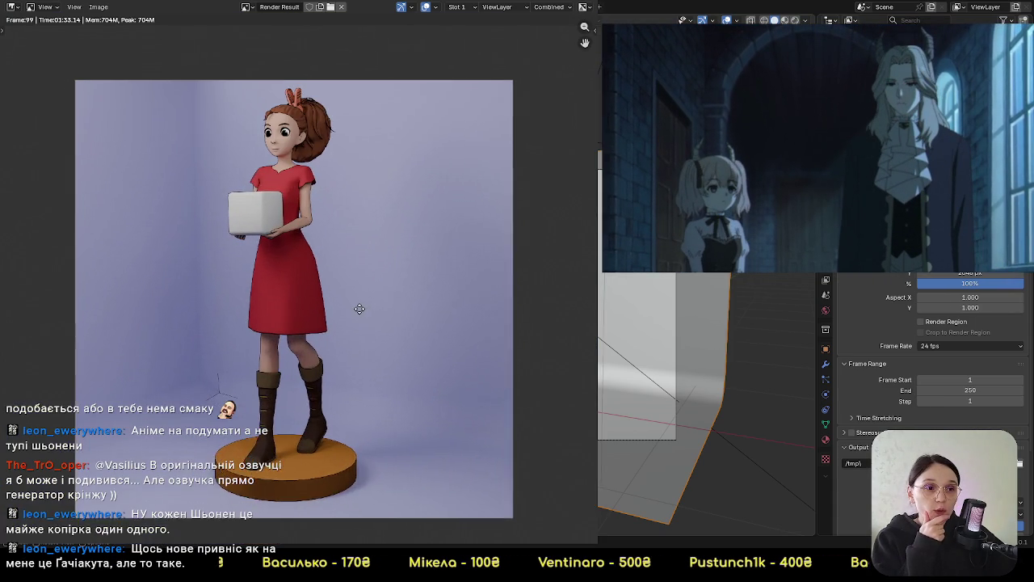
{"action": "scroll", "coordinate": [361, 307], "scroll_direction": "up", "scroll_amount": 1}
{"action": "scroll", "coordinate": [362, 306], "scroll_direction": "down", "scroll_amount": 1}
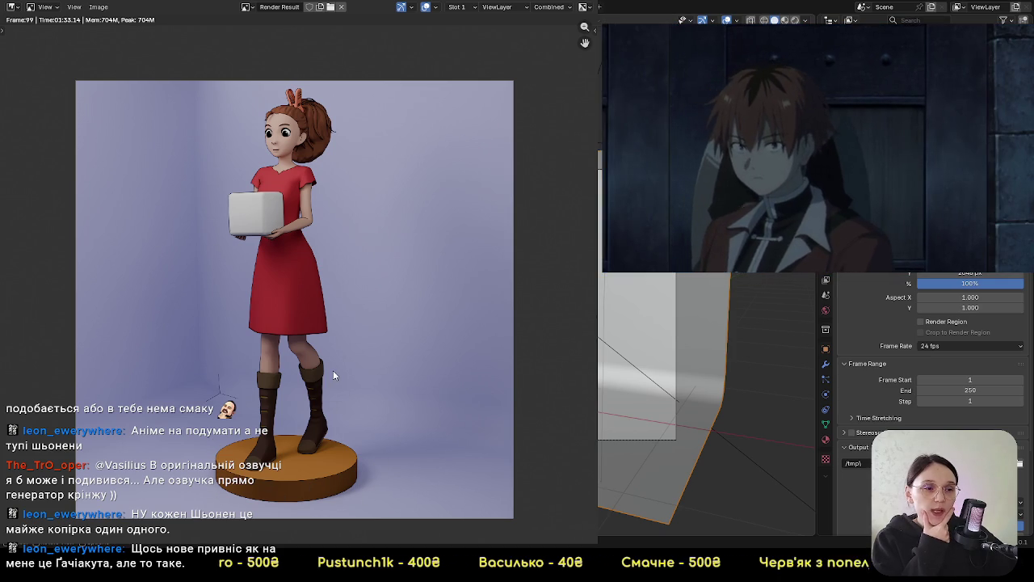
Pan the render to recentre the figure, then close the render window
{"action": "middle_click_drag", "start_coordinate": [244, 479], "coordinate": [232, 502]}
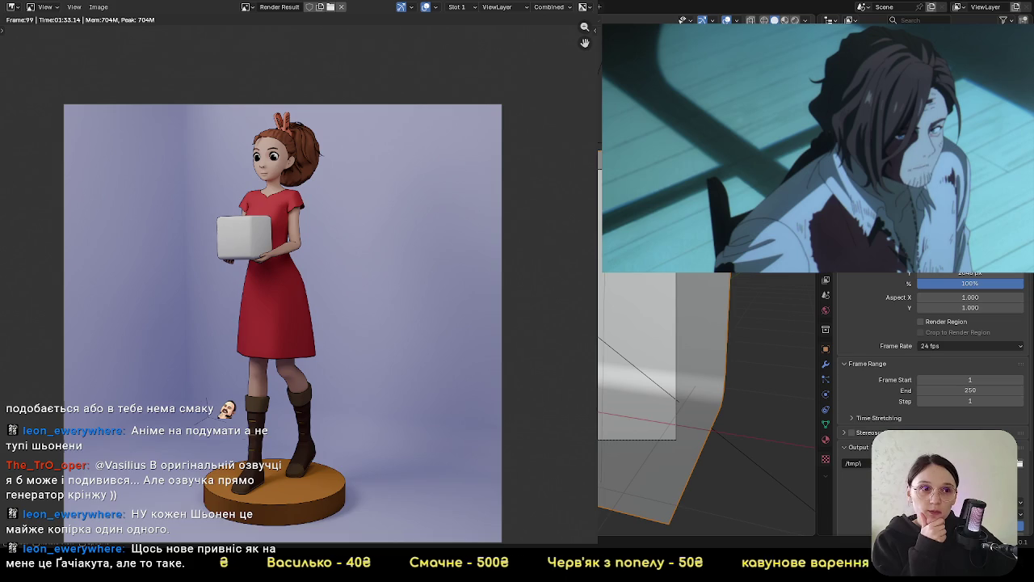
{"action": "middle_click_drag", "start_coordinate": [204, 387], "coordinate": [219, 337]}
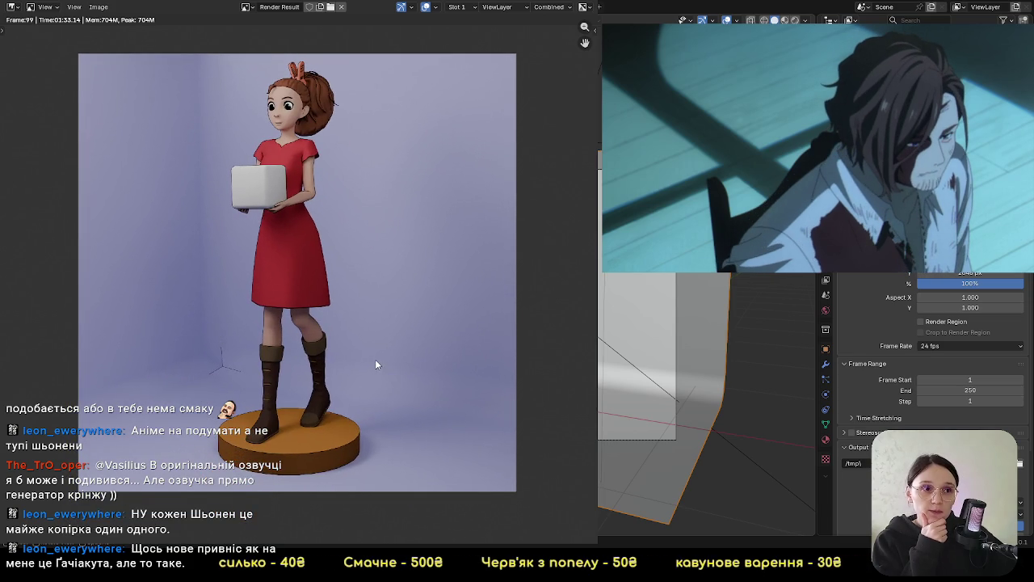
{"action": "middle_click_drag", "start_coordinate": [379, 292], "coordinate": [372, 305]}
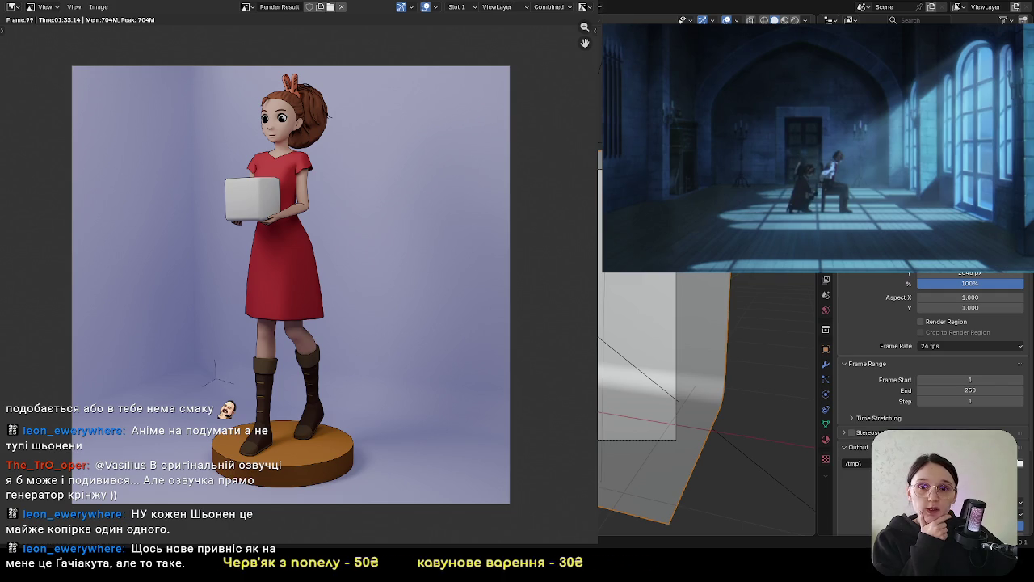
{"action": "key", "text": "Escape"}
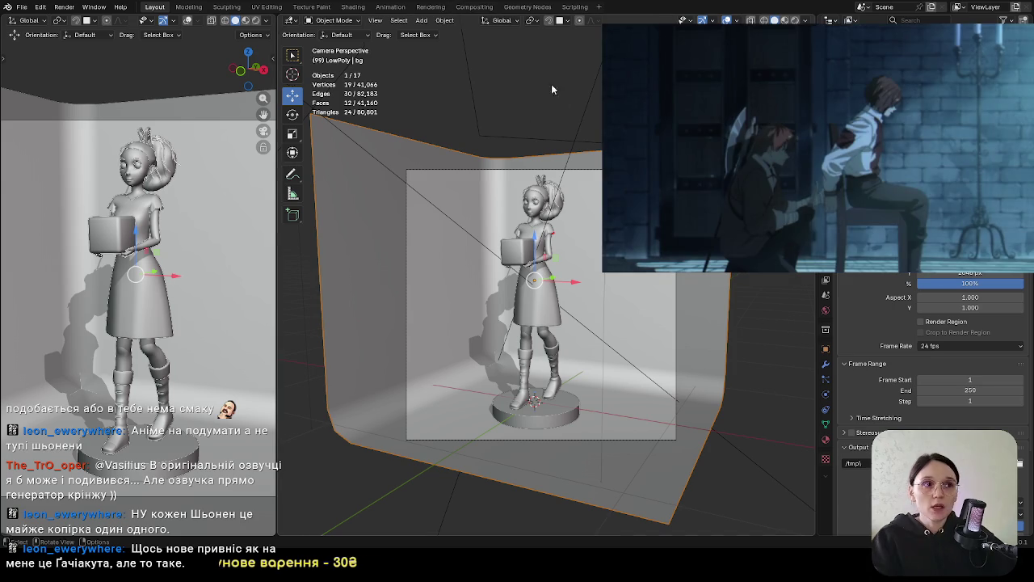
Deselect the background object, view the View Layer settings, and start a new 2048-sample render
{"action": "left_click", "coordinate": [546, 81]}
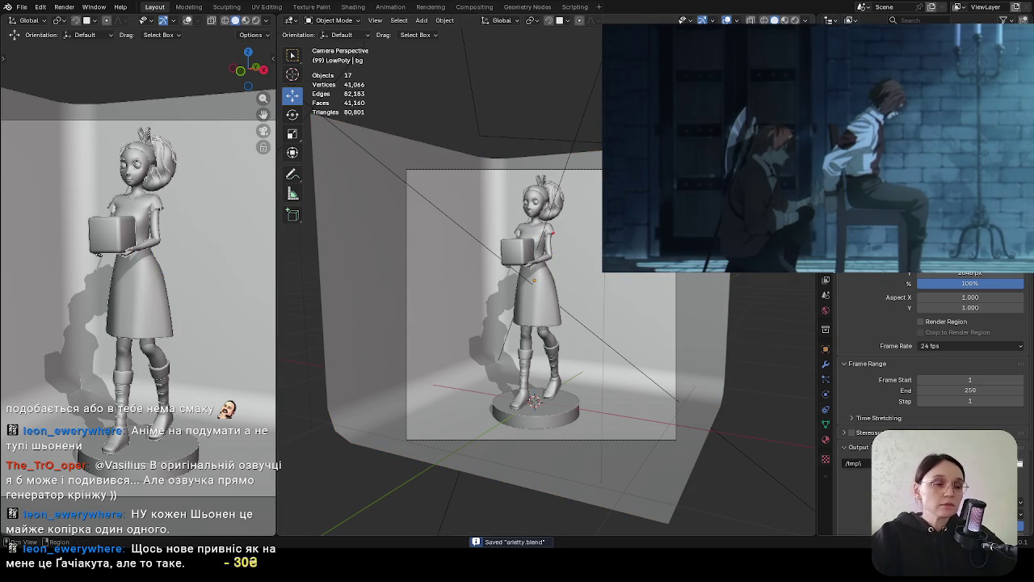
{"action": "left_click", "coordinate": [825, 281]}
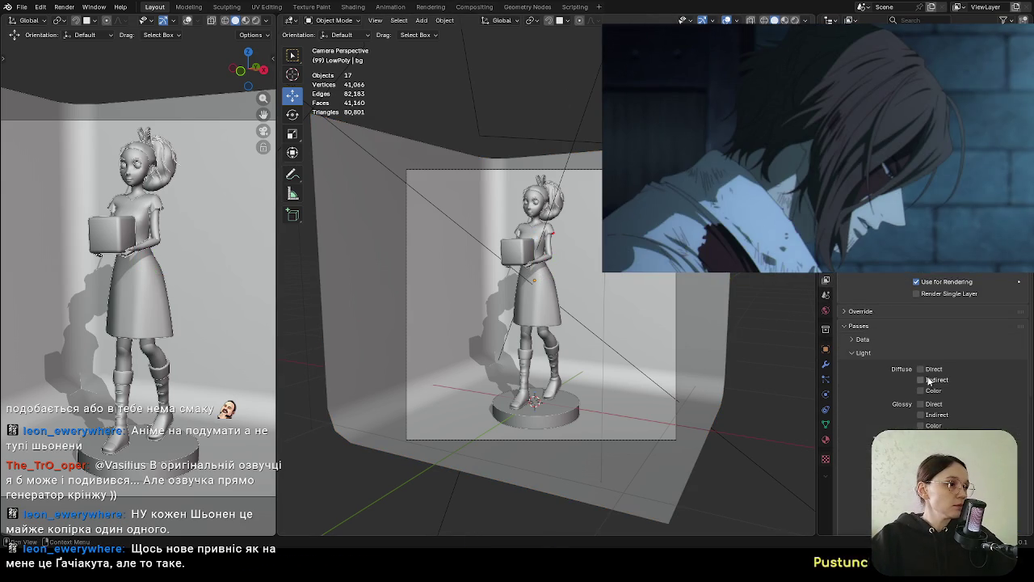
{"action": "key", "text": "F11"}
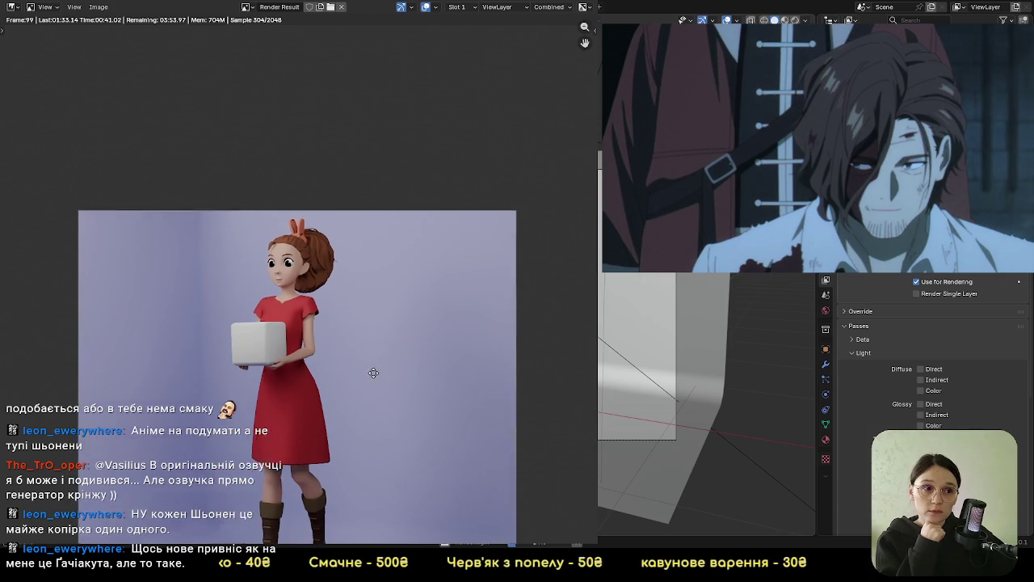
Inspect the face, hair and full figure on its base as the render refines to sample 448
{"action": "scroll", "coordinate": [335, 332], "scroll_direction": "up", "scroll_amount": 5}
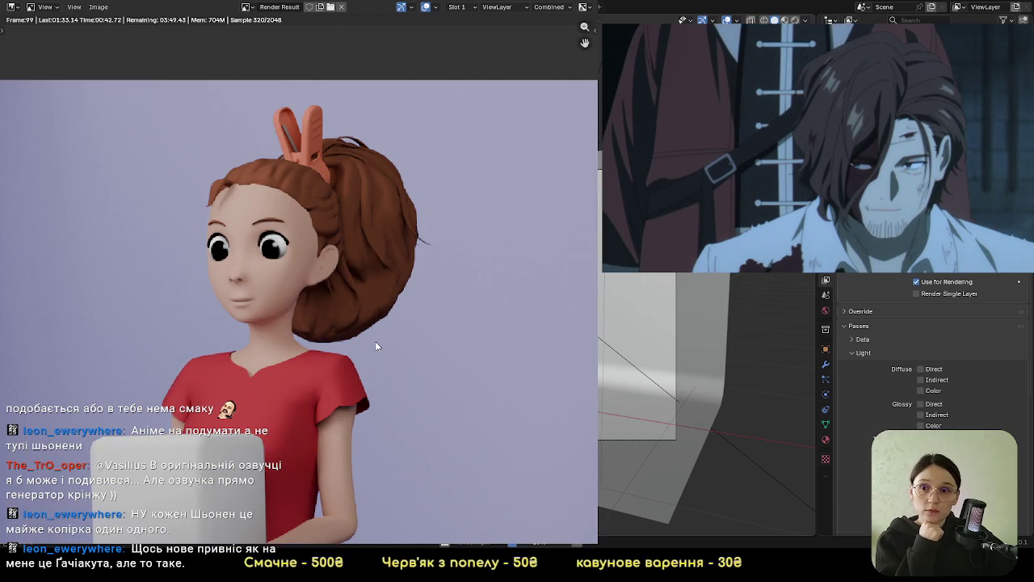
{"action": "scroll", "coordinate": [375, 346], "scroll_direction": "down", "scroll_amount": 3}
{"action": "scroll", "coordinate": [356, 380], "scroll_direction": "up", "scroll_amount": 5}
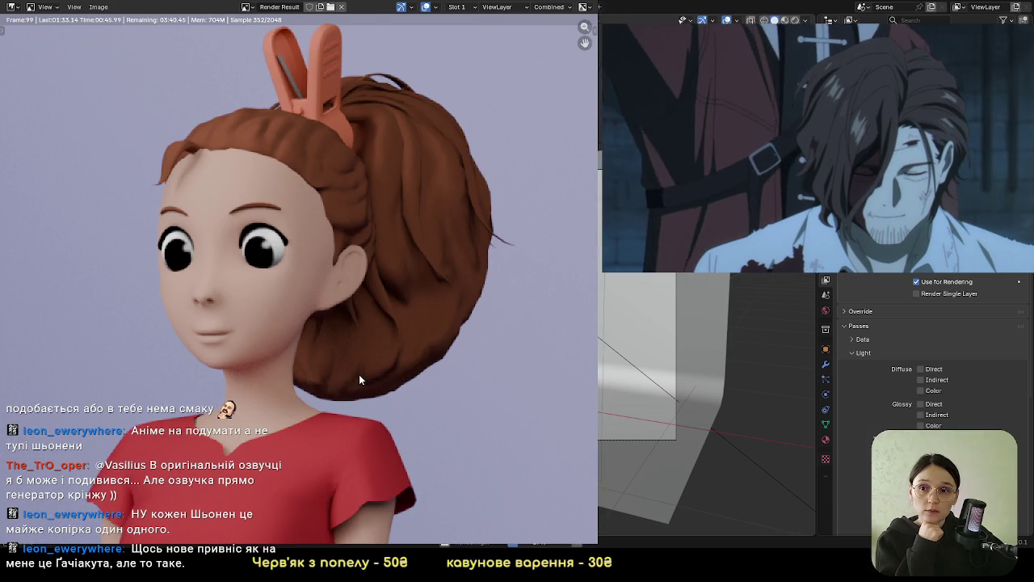
{"action": "scroll", "coordinate": [359, 374], "scroll_direction": "down", "scroll_amount": 5}
{"action": "scroll", "coordinate": [417, 238], "scroll_direction": "down", "scroll_amount": 3}
{"action": "scroll", "coordinate": [421, 356], "scroll_direction": "down", "scroll_amount": 2}
{"action": "middle_click_drag", "start_coordinate": [411, 286], "coordinate": [421, 288]}
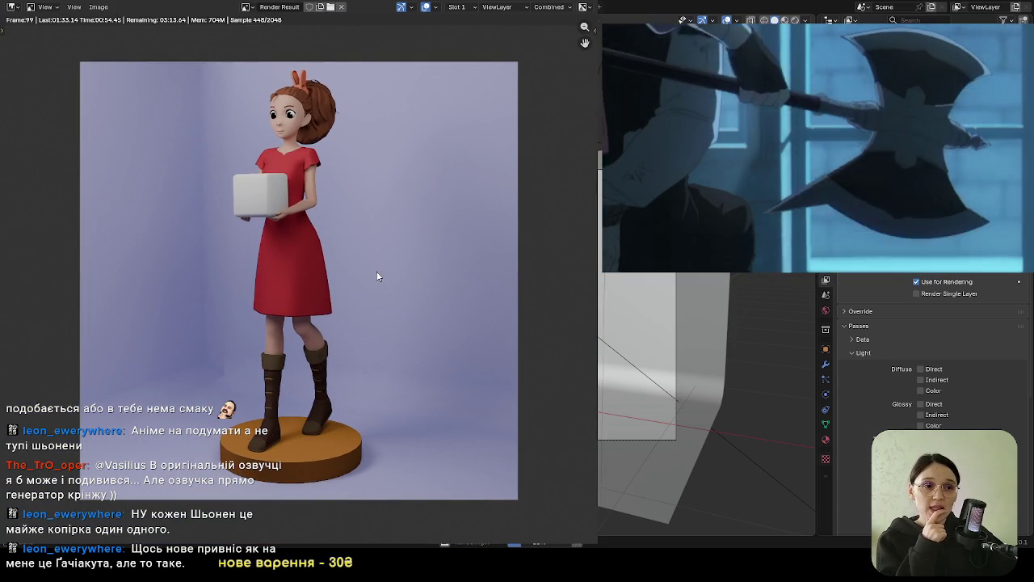
{"action": "middle_click_drag", "start_coordinate": [371, 261], "coordinate": [374, 279]}
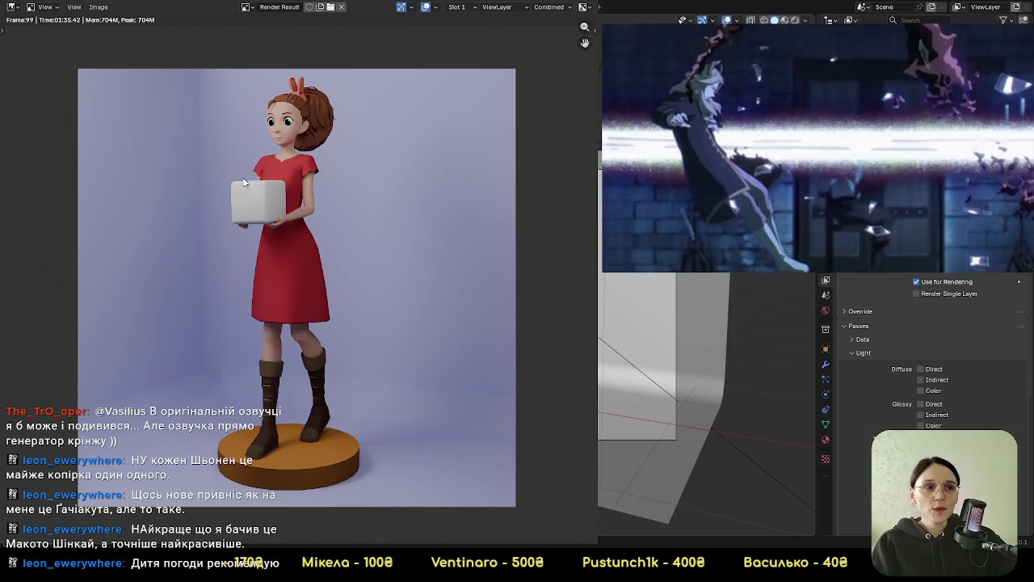
{"action": "scroll", "coordinate": [212, 191], "scroll_direction": "up", "scroll_amount": 5}
{"action": "middle_click_drag", "start_coordinate": [358, 143], "coordinate": [392, 395]}
{"action": "scroll", "coordinate": [390, 363], "scroll_direction": "down", "scroll_amount": 3}
{"action": "scroll", "coordinate": [385, 326], "scroll_direction": "up", "scroll_amount": 2}
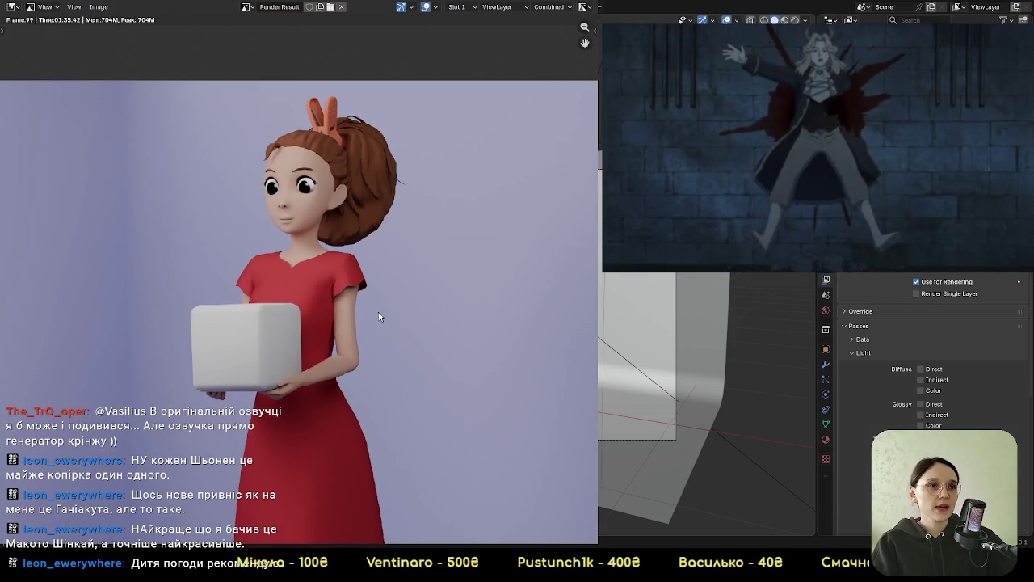
{"action": "scroll", "coordinate": [348, 287], "scroll_direction": "up", "scroll_amount": 3}
{"action": "scroll", "coordinate": [337, 270], "scroll_direction": "down", "scroll_amount": 6}
{"action": "mouse_move", "coordinate": [370, 314]}
{"action": "middle_mouse_down"}
{"action": "mouse_move", "coordinate": [374, 199]}
{"action": "mouse_move", "coordinate": [362, 199]}
{"action": "middle_mouse_up"}
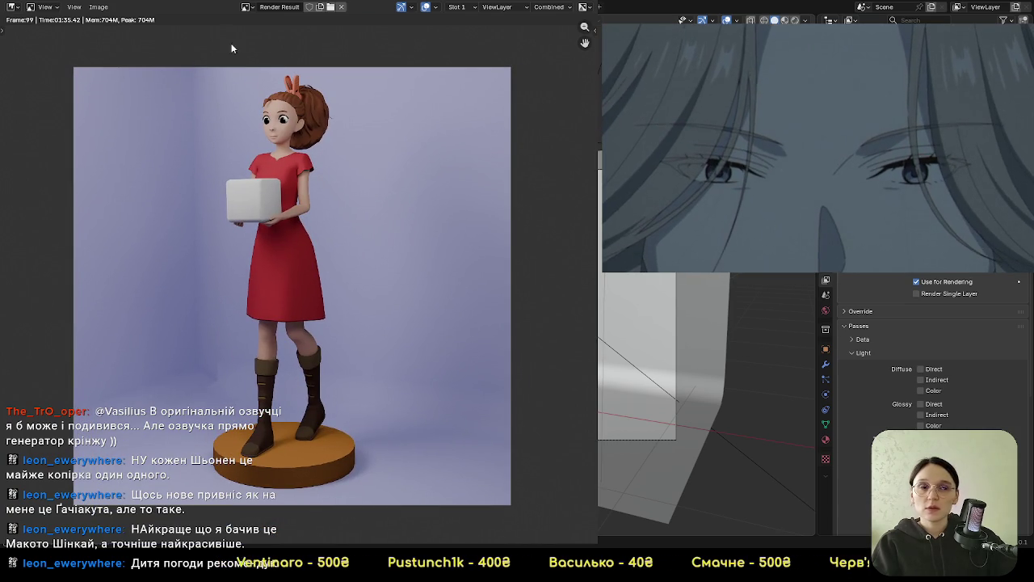
{"action": "left_click", "coordinate": [98, 7]}
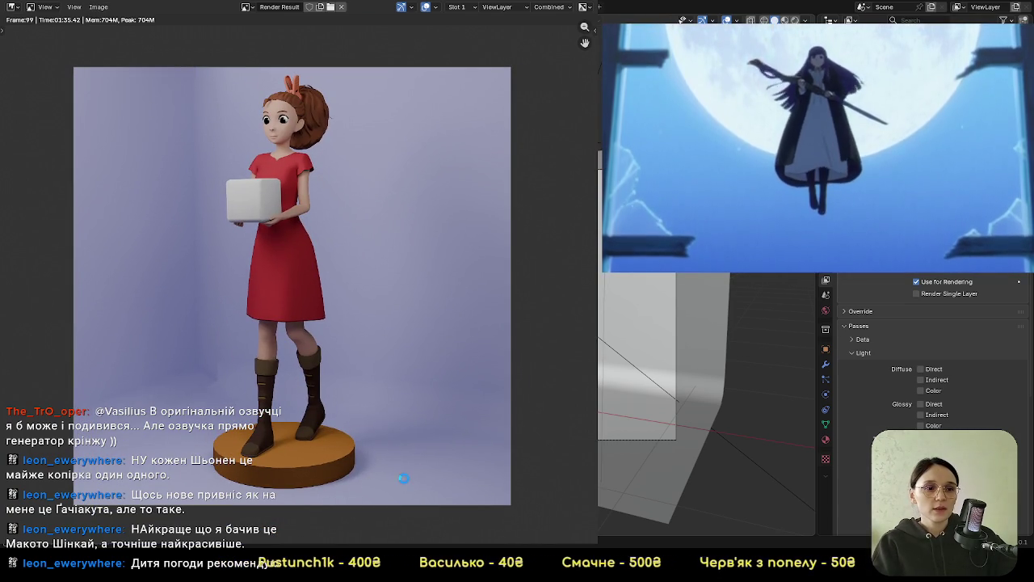
{"action": "scroll", "coordinate": [347, 275], "scroll_direction": "up", "scroll_amount": 4}
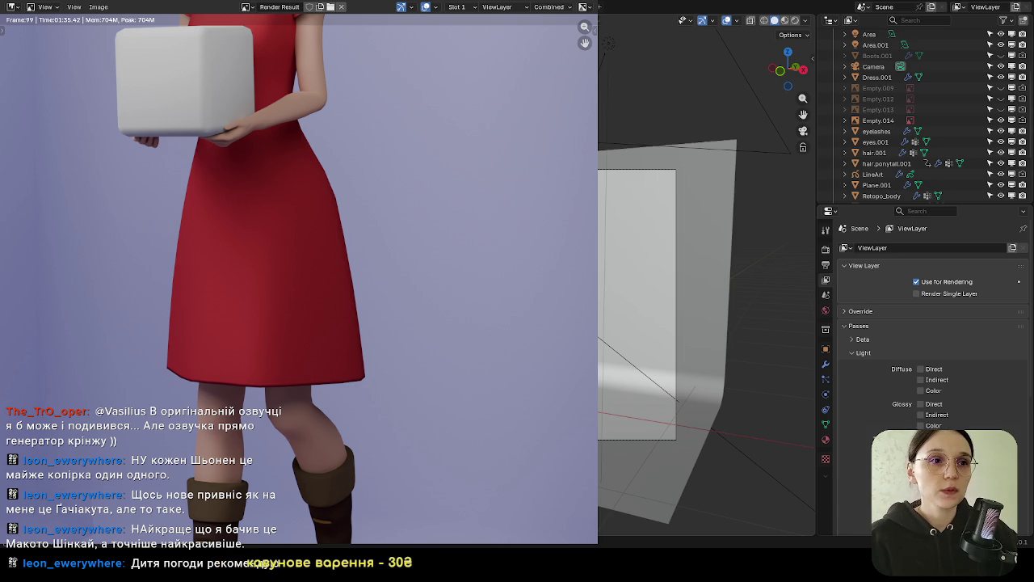
{"action": "key", "text": "Home"}
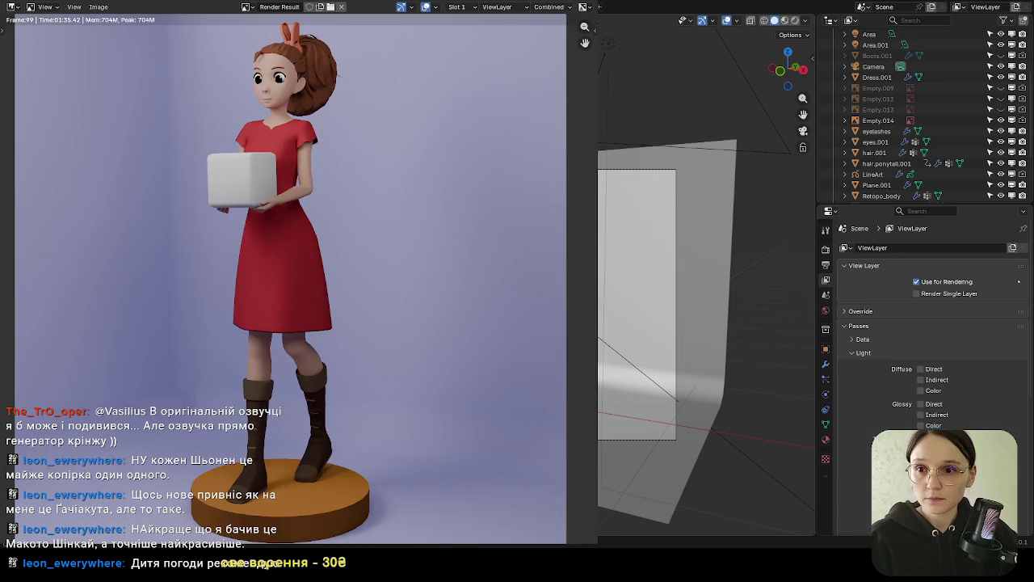